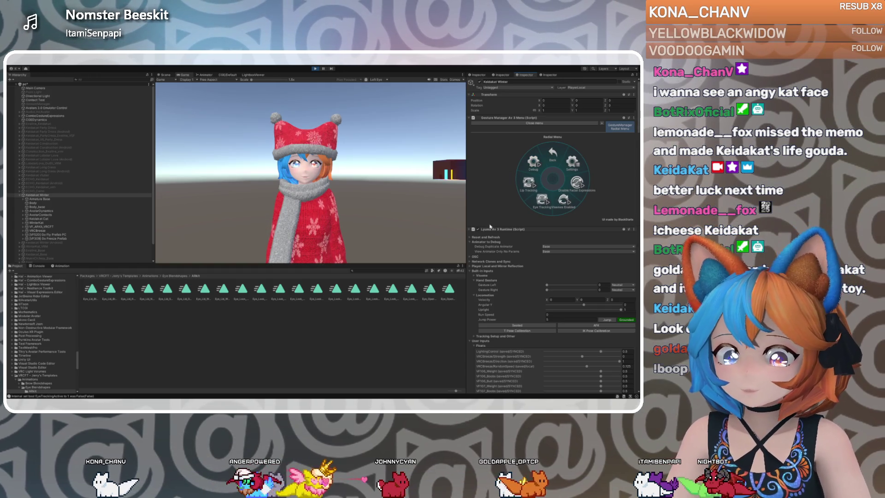
Show the avatar in the Scene view, then set EyeSquintLeft to 1 and EyeY to about 0.838.
{"action": "scroll", "coordinate": [554, 231], "scroll_direction": "down", "scroll_amount": 5}
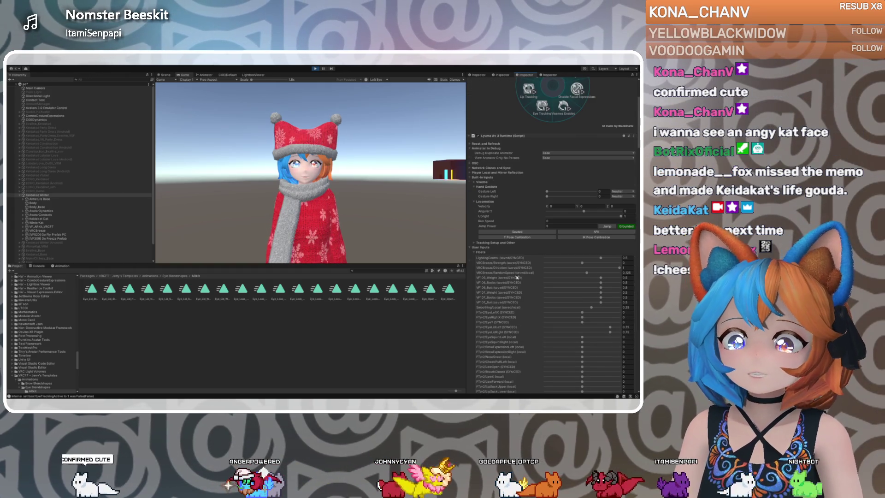
{"action": "key", "text": "ctrl+1"}
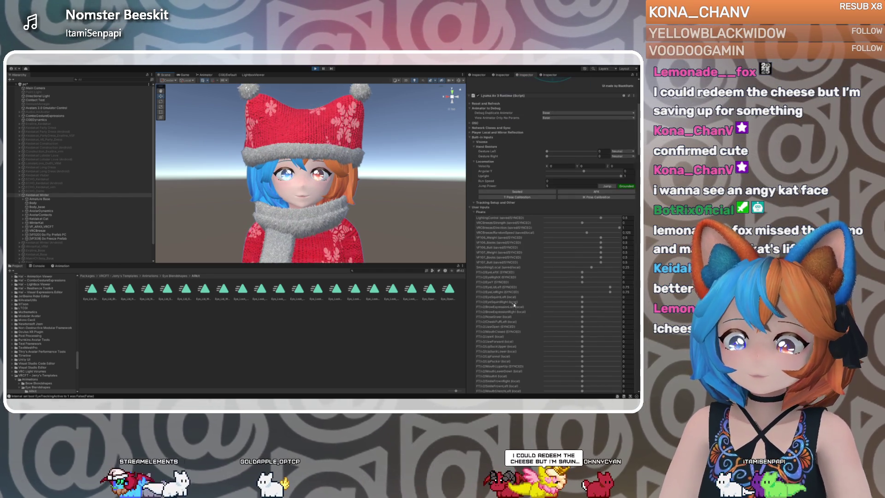
{"action": "scroll", "coordinate": [517, 308], "scroll_direction": "down", "scroll_amount": 3}
{"action": "scroll", "coordinate": [518, 302], "scroll_direction": "down", "scroll_amount": 1}
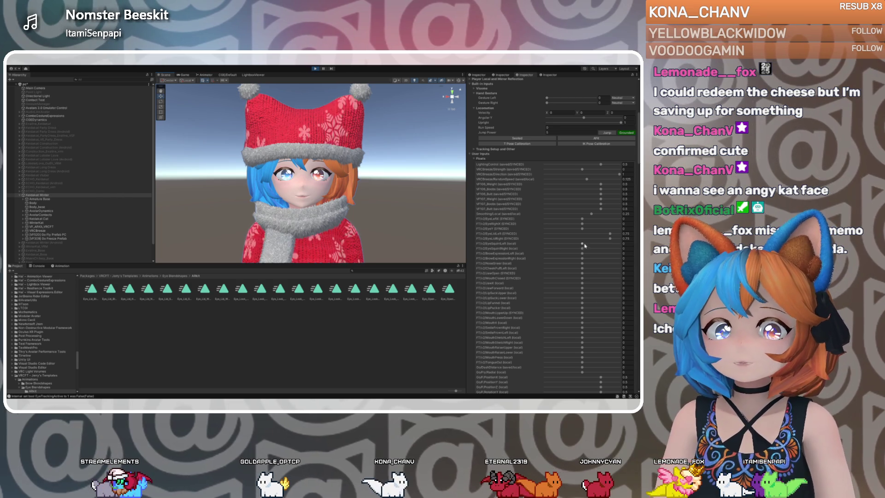
{"action": "left_click_drag", "start_coordinate": [583, 245], "coordinate": [620, 243]}
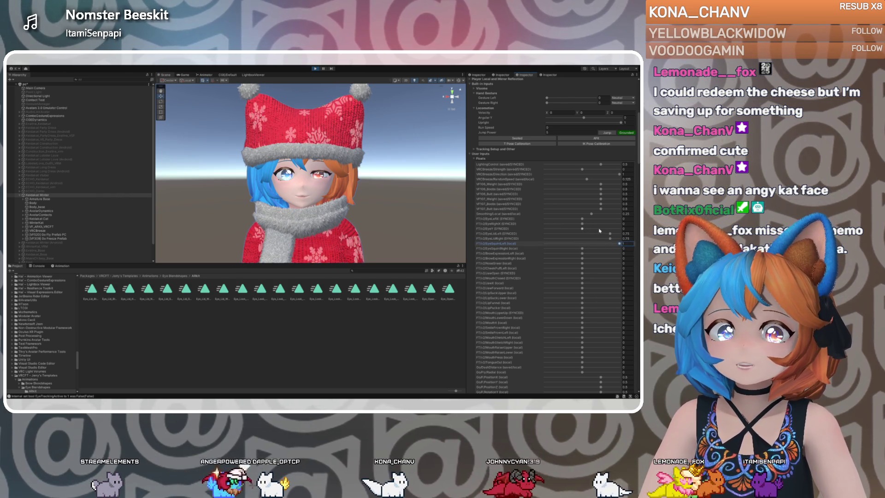
{"action": "mouse_move", "coordinate": [582, 229]}
{"action": "left_mouse_down"}
{"action": "mouse_move", "coordinate": [614, 229]}
{"action": "mouse_move", "coordinate": [544, 230]}
{"action": "left_mouse_up"}
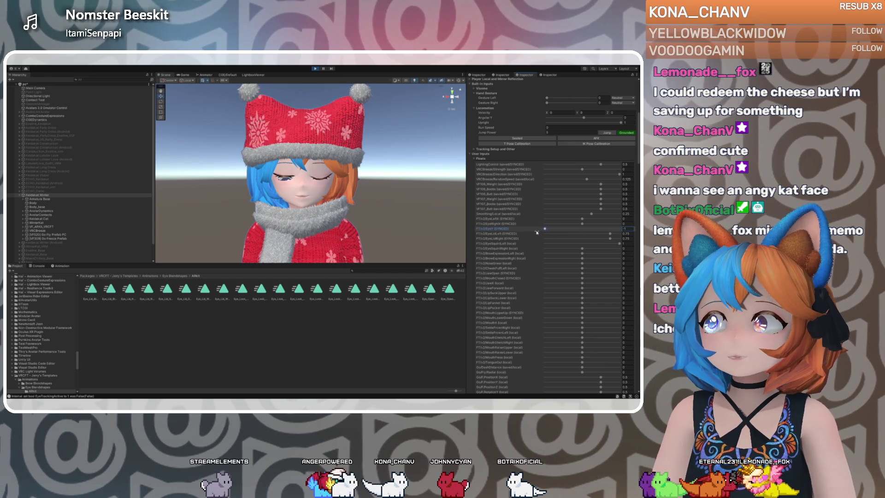
Face the avatar head-on, set EyeSquintLeft to -0.181, and raise EyeLidLeft from 0.75 to 1.
{"action": "mouse_move", "coordinate": [348, 206]}
{"action": "left_mouse_down"}
{"action": "mouse_move", "coordinate": [315, 211]}
{"action": "mouse_move", "coordinate": [350, 219]}
{"action": "left_mouse_up"}
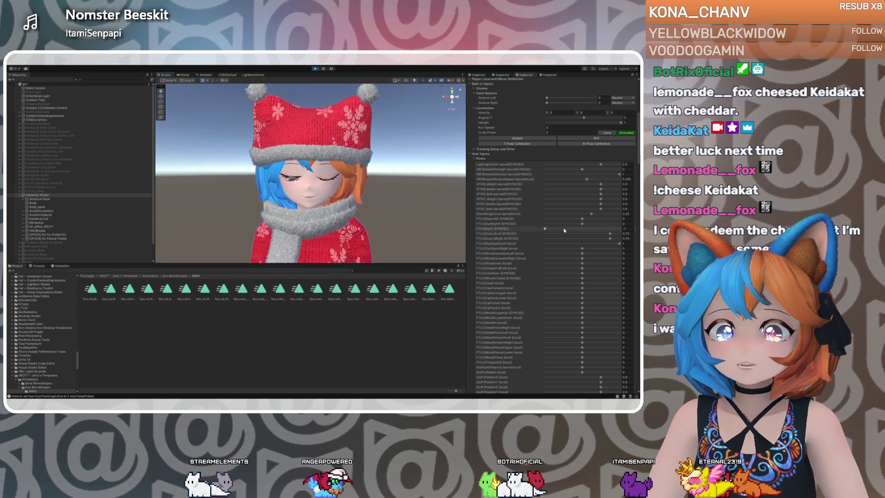
{"action": "left_click_drag", "start_coordinate": [583, 245], "coordinate": [582, 246]}
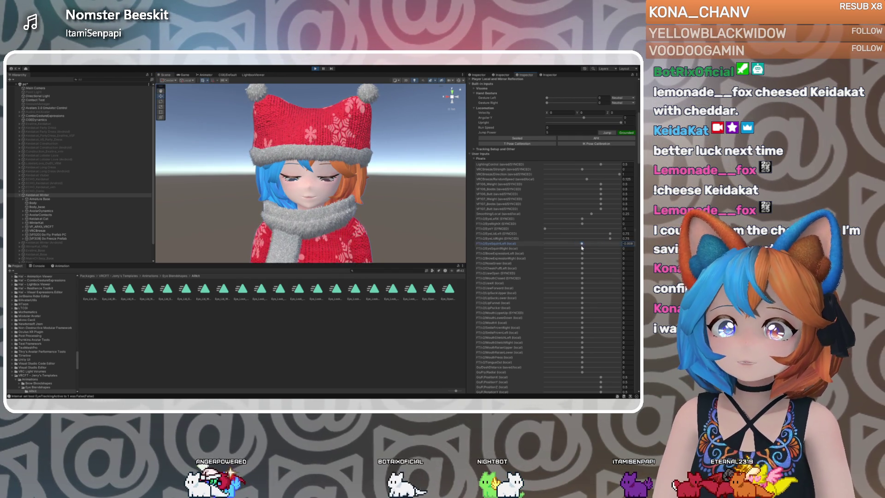
{"action": "left_click_drag", "start_coordinate": [610, 235], "coordinate": [635, 236]}
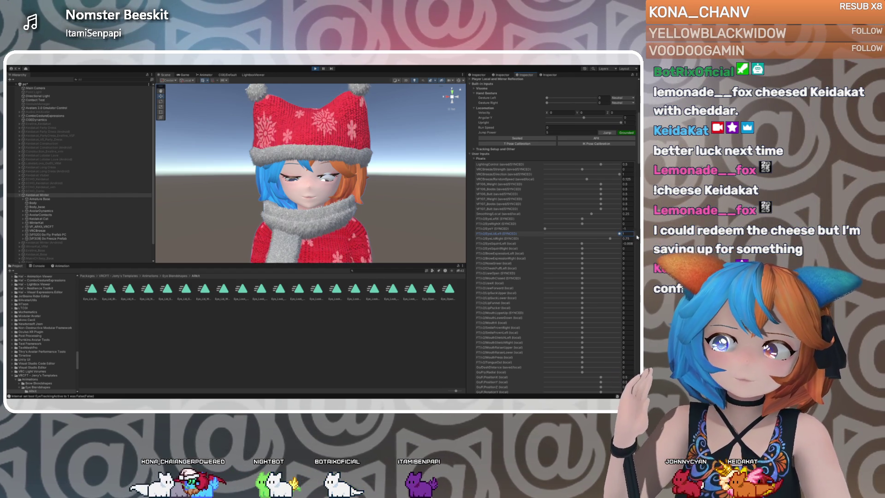
{"action": "left_click_drag", "start_coordinate": [588, 235], "coordinate": [623, 232]}
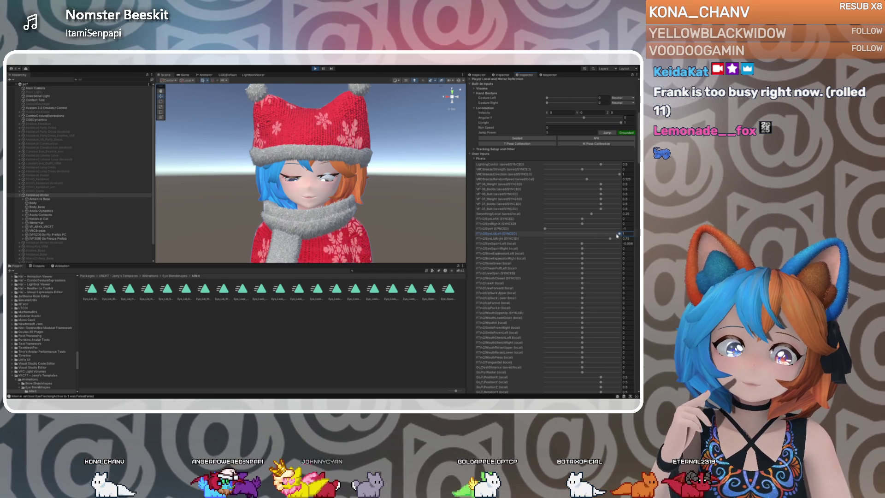
Sweep EyeLidLeft through -0.803, 0.865 and -1, and set EyeY to about -0.842.
{"action": "mouse_move", "coordinate": [619, 234]}
{"action": "left_mouse_down"}
{"action": "mouse_move", "coordinate": [549, 238]}
{"action": "mouse_move", "coordinate": [623, 235]}
{"action": "left_mouse_up"}
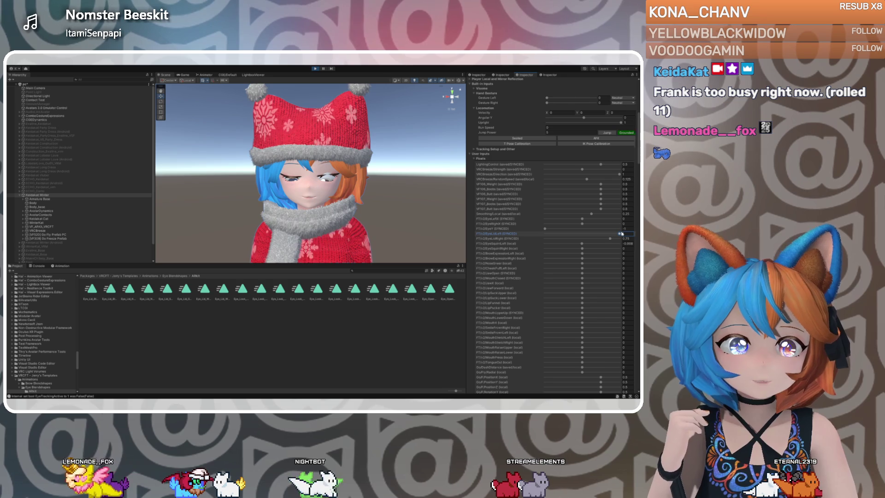
{"action": "left_click_drag", "start_coordinate": [619, 234], "coordinate": [545, 234]}
{"action": "left_click_drag", "start_coordinate": [286, 208], "coordinate": [369, 209]}
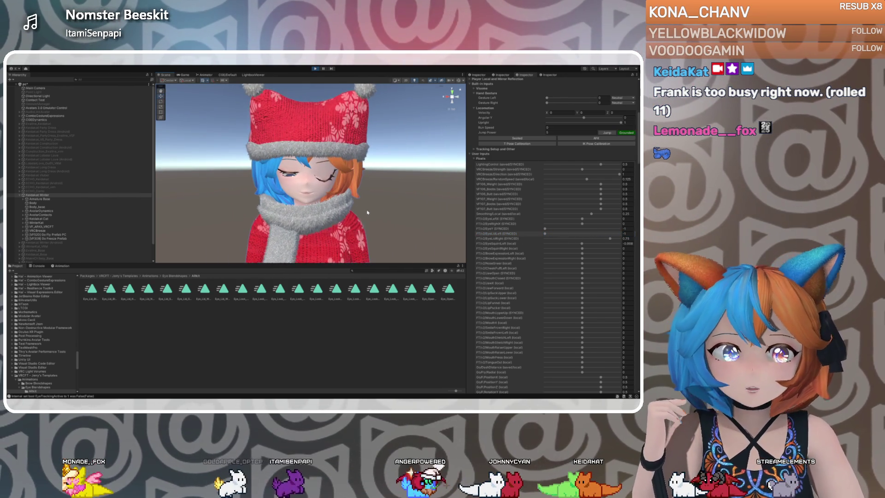
{"action": "mouse_move", "coordinate": [546, 229]}
{"action": "left_mouse_down"}
{"action": "mouse_move", "coordinate": [579, 229]}
{"action": "mouse_move", "coordinate": [568, 229]}
{"action": "left_mouse_up"}
{"action": "mouse_move", "coordinate": [402, 210]}
{"action": "left_mouse_down"}
{"action": "mouse_move", "coordinate": [429, 208]}
{"action": "mouse_move", "coordinate": [384, 204]}
{"action": "mouse_move", "coordinate": [450, 148]}
{"action": "mouse_move", "coordinate": [438, 205]}
{"action": "mouse_move", "coordinate": [399, 207]}
{"action": "left_mouse_up"}
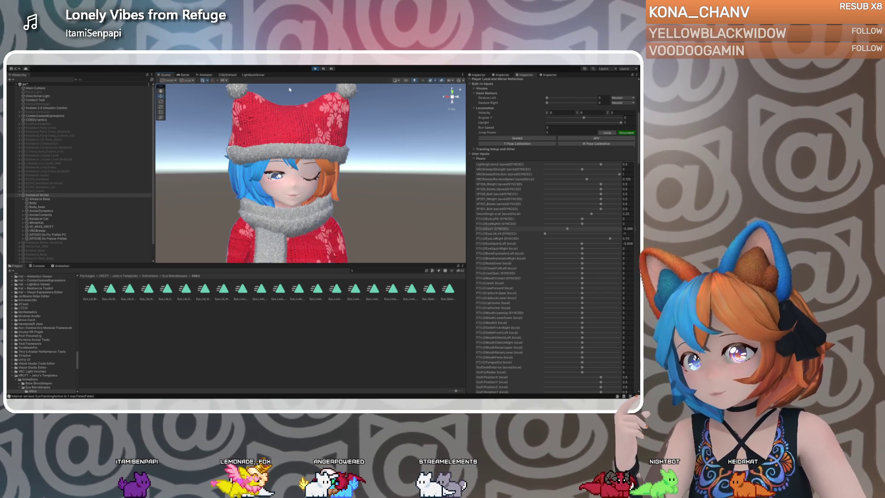
Stop Play mode and open VF_ARKit_VRCFT's FX controller down to FT Blendshape Driver (EDIT THIS).
{"action": "left_click", "coordinate": [314, 69]}
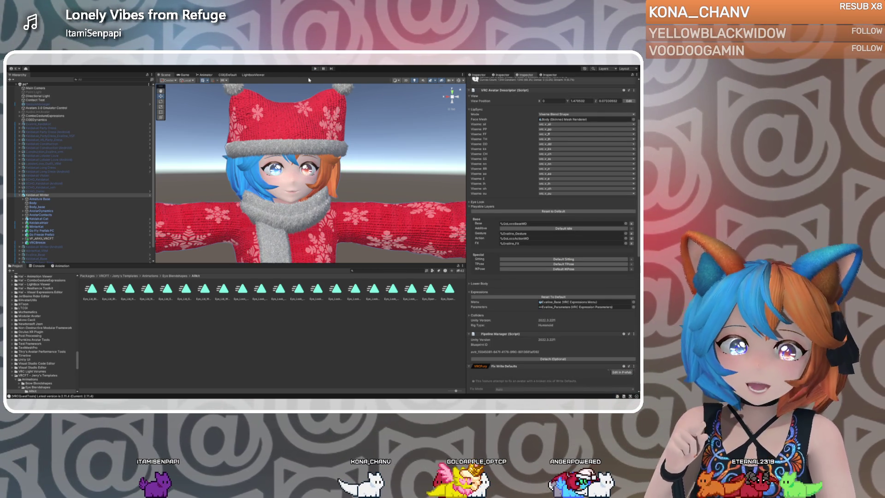
{"action": "left_click", "coordinate": [44, 239]}
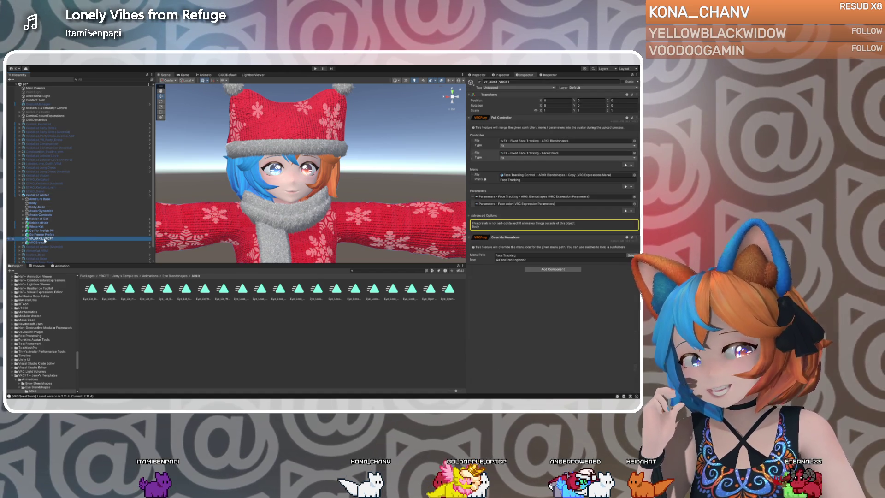
{"action": "left_click", "coordinate": [519, 141]}
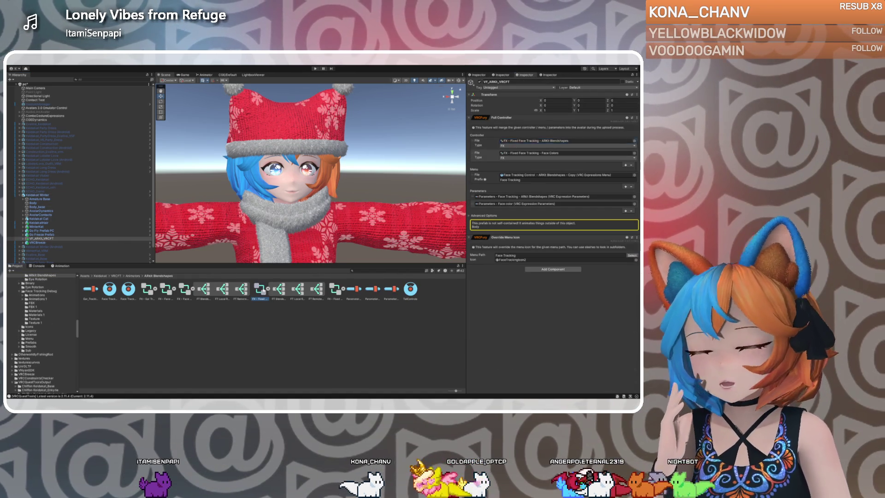
{"action": "double_click", "coordinate": [261, 289]}
{"action": "double_click", "coordinate": [339, 196]}
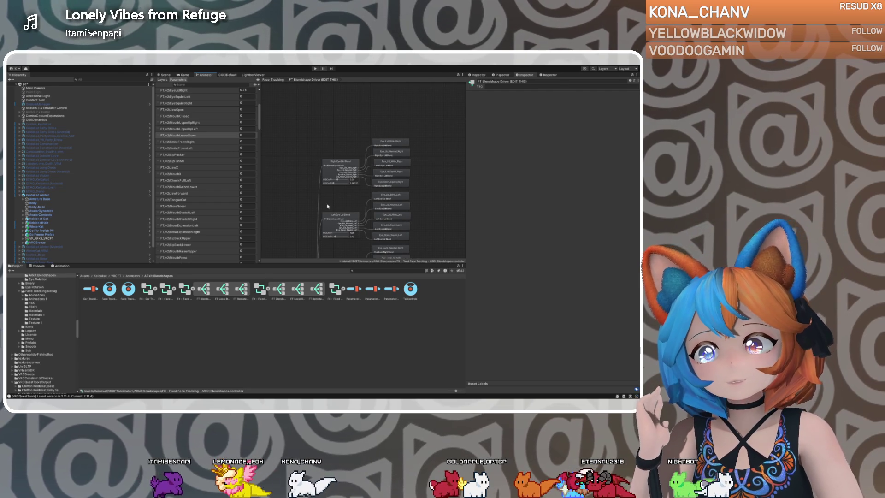
Add a child blend tree named Eye Right Blink under Right Eye Lid Blend.
{"action": "left_click", "coordinate": [348, 163]}
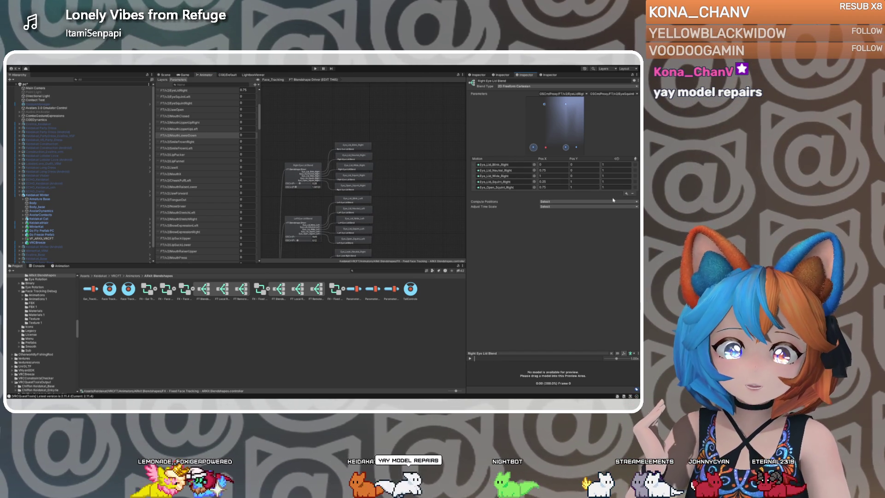
{"action": "left_click", "coordinate": [560, 202]}
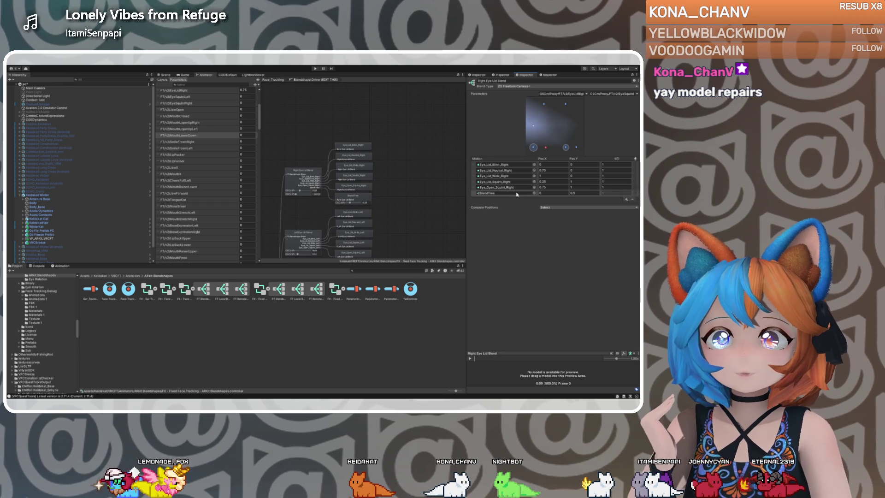
{"action": "left_click", "coordinate": [491, 193]}
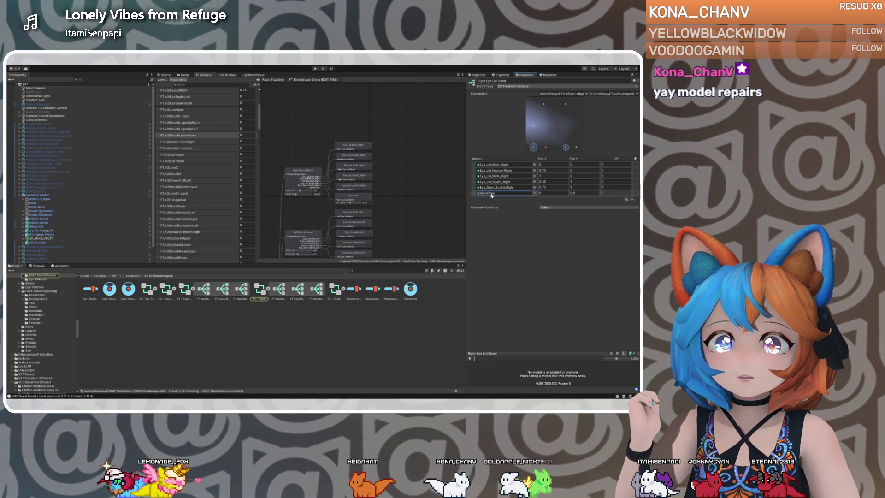
{"action": "double_click", "coordinate": [491, 194]}
{"action": "left_click", "coordinate": [506, 81]}
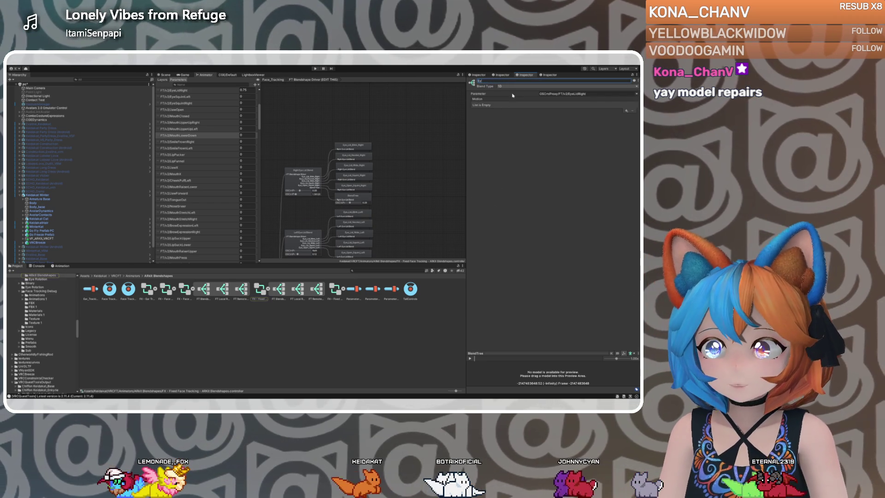
{"action": "type", "text": "link"}
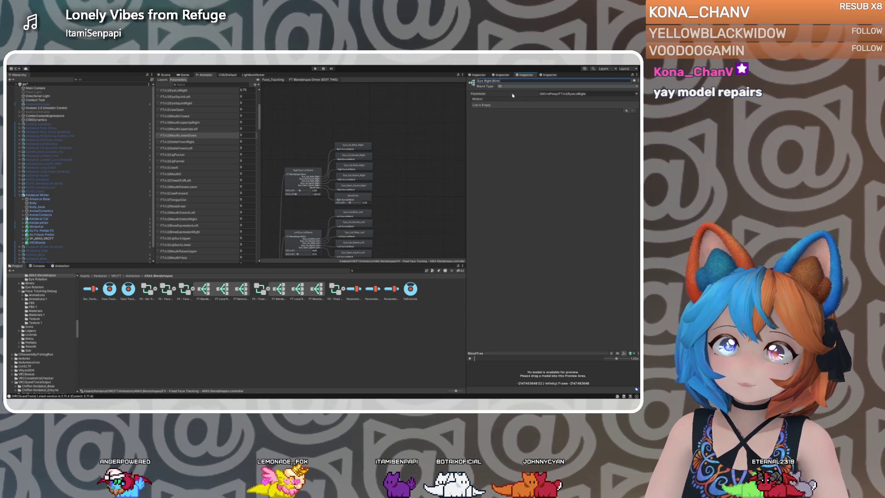
{"action": "key", "text": "Return"}
Drive Eye Right Blink by FT/v2/EyeY with two motions, manual thresholds, second at -1.
{"action": "left_click", "coordinate": [608, 95]}
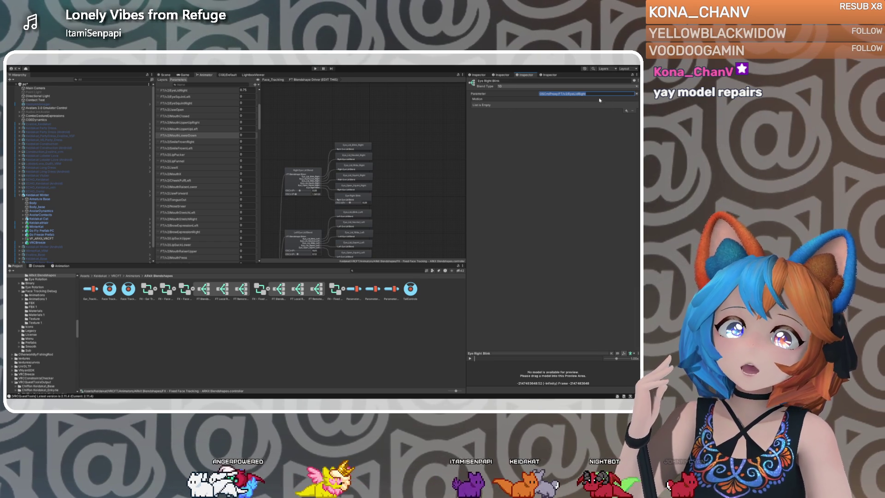
{"action": "type", "text": "FT/v2/EyeY"}
{"action": "key", "text": "Return"}
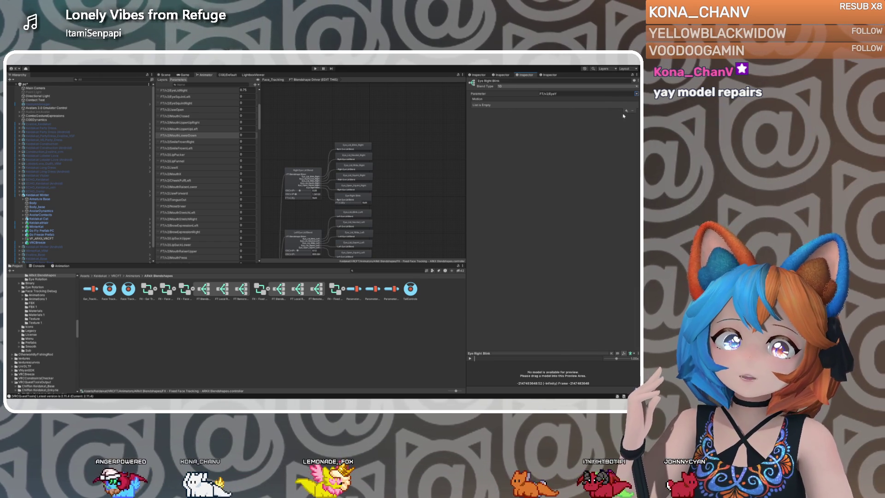
{"action": "left_click", "coordinate": [627, 111]}
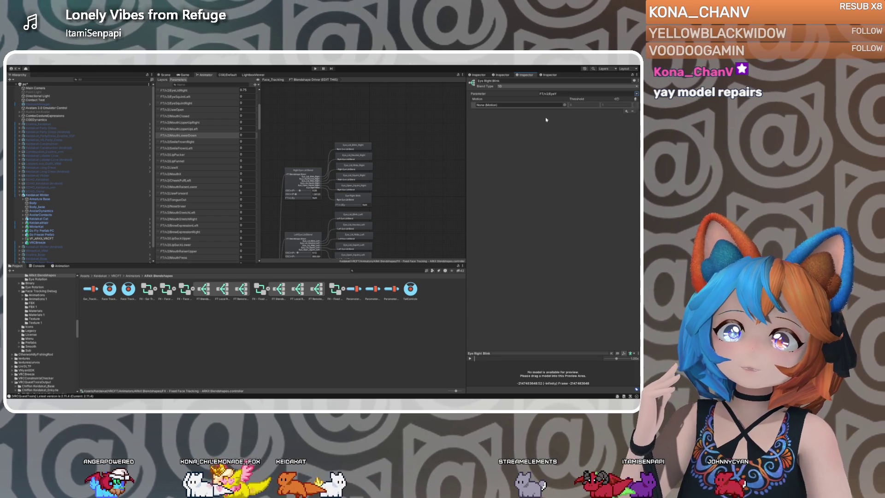
{"action": "left_click", "coordinate": [626, 111]}
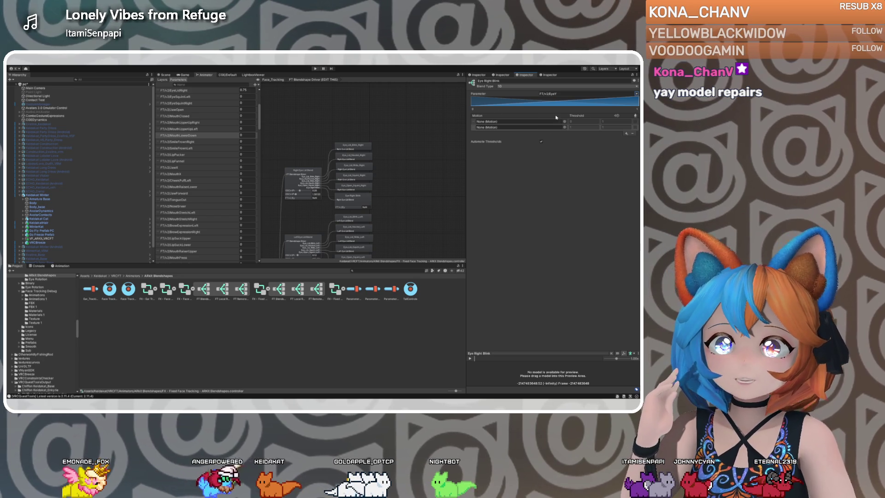
{"action": "left_click", "coordinate": [542, 141]}
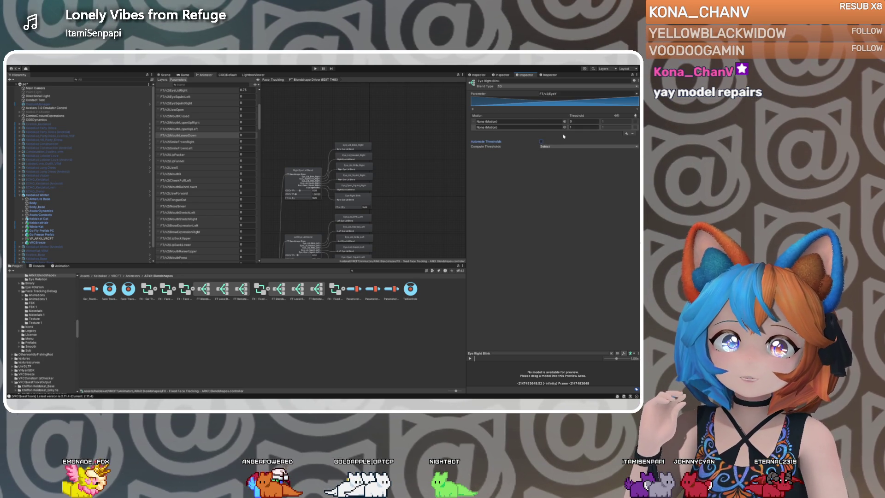
{"action": "left_click", "coordinate": [576, 126]}
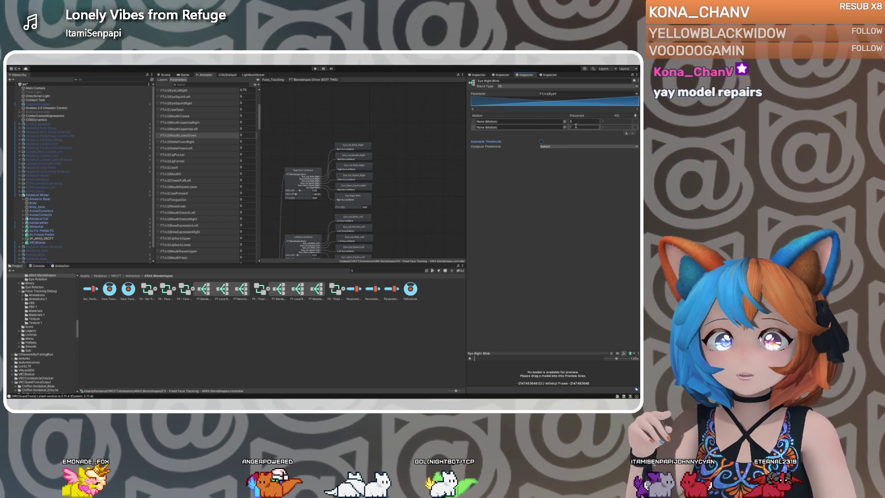
{"action": "type", "text": "-1"}
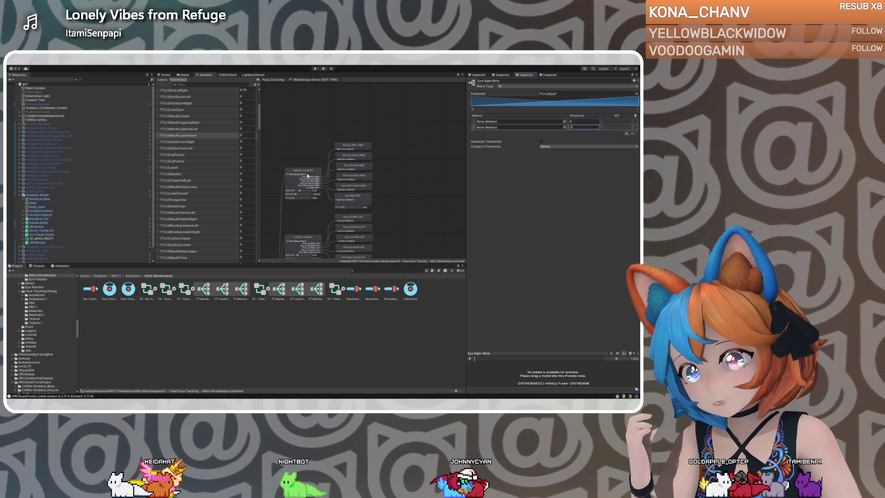
{"action": "left_click", "coordinate": [347, 157]}
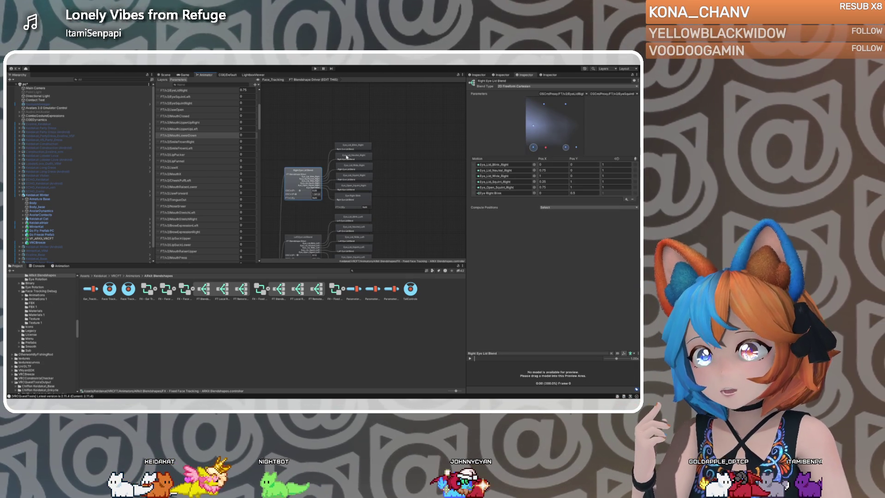
Assign the right blink clip to Eye Right Blink's second motion, removing a mistaken left blink clip.
{"action": "left_click", "coordinate": [504, 165]}
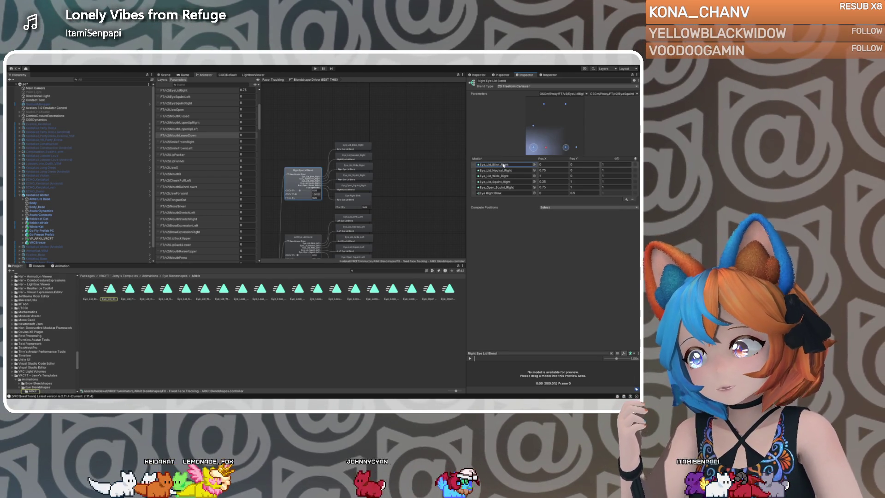
{"action": "left_click", "coordinate": [356, 197]}
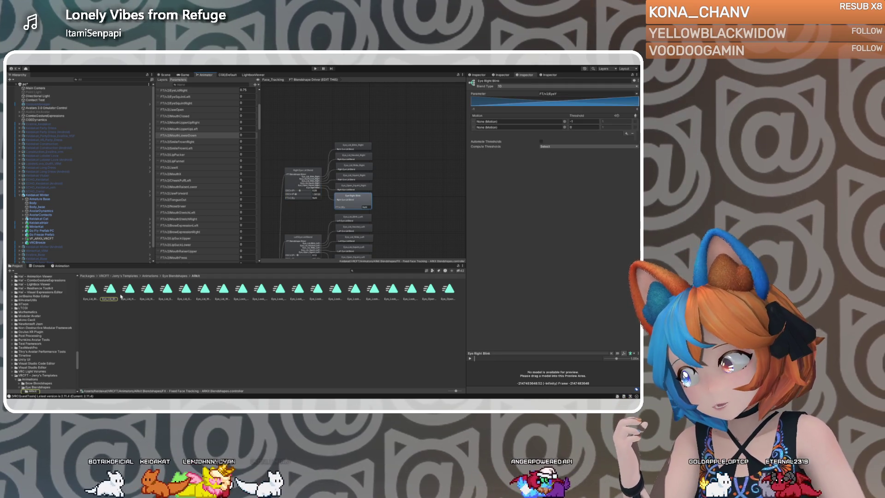
{"action": "left_click_drag", "start_coordinate": [109, 290], "coordinate": [497, 127]}
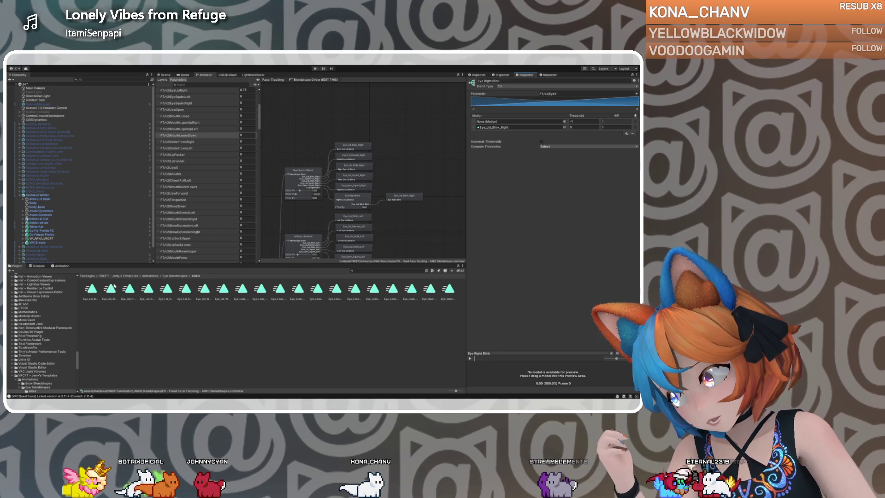
{"action": "left_click_drag", "start_coordinate": [97, 291], "coordinate": [509, 125]}
{"action": "left_click", "coordinate": [508, 125]}
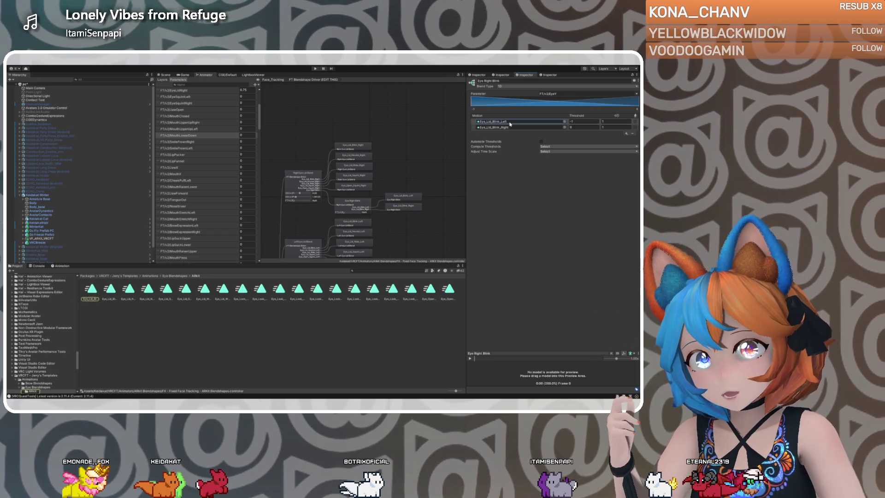
{"action": "key", "text": "Delete"}
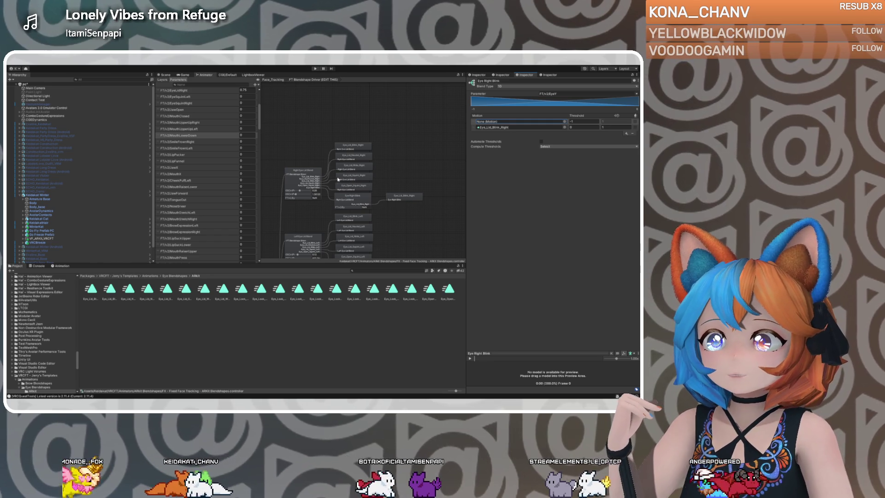
In the right eye-lid blend, edit Eye Right Blink's Pos Y and move it to second place.
{"action": "left_click", "coordinate": [312, 175]}
{"action": "left_click", "coordinate": [507, 165]}
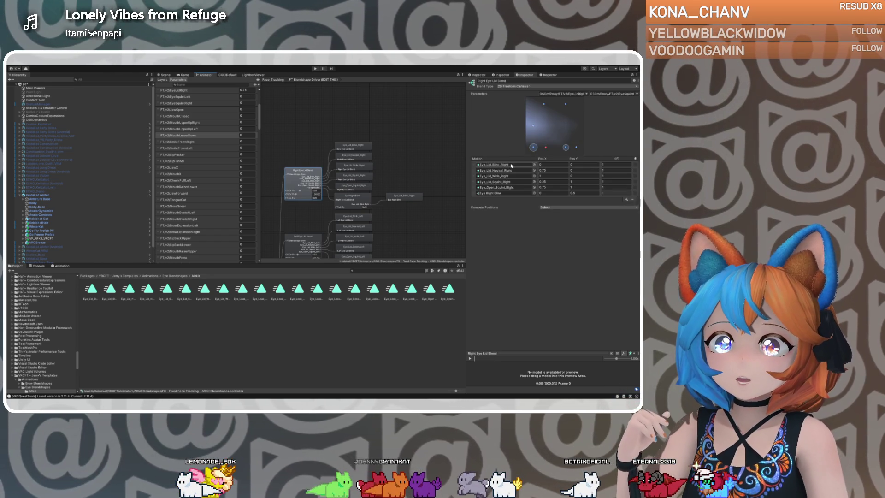
{"action": "left_click_drag", "start_coordinate": [475, 166], "coordinate": [476, 167]}
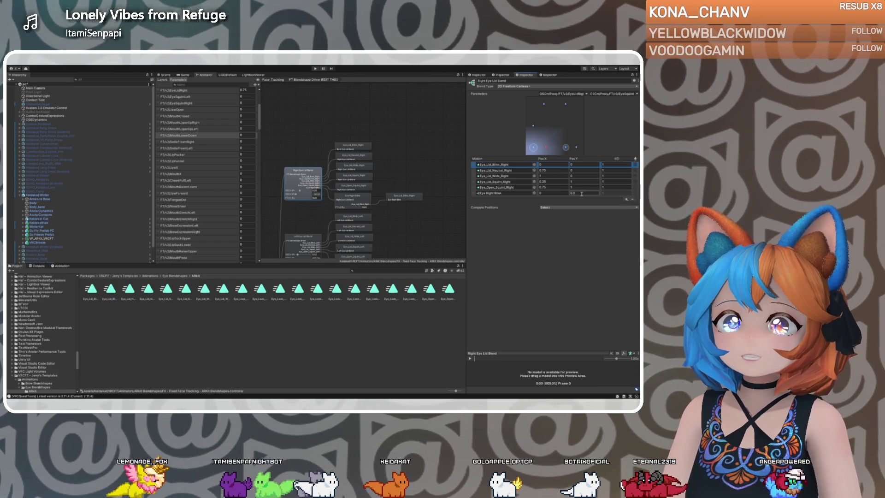
{"action": "left_click", "coordinate": [582, 193]}
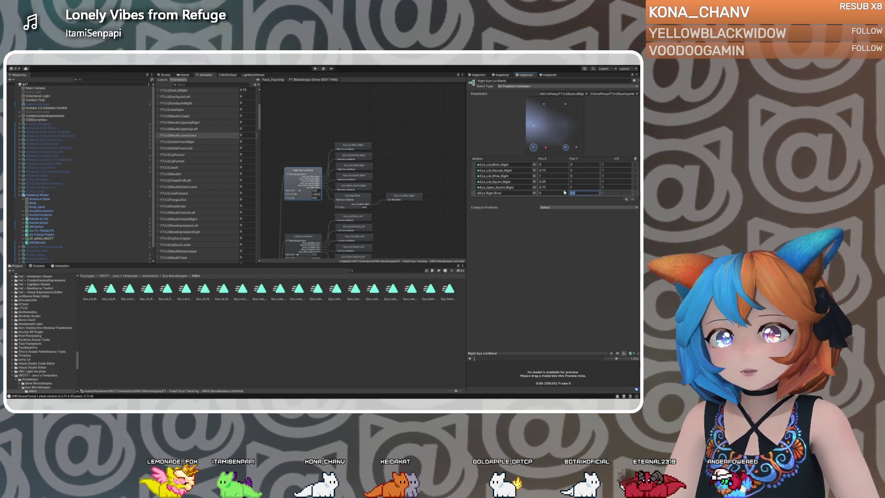
{"action": "key", "text": "Return"}
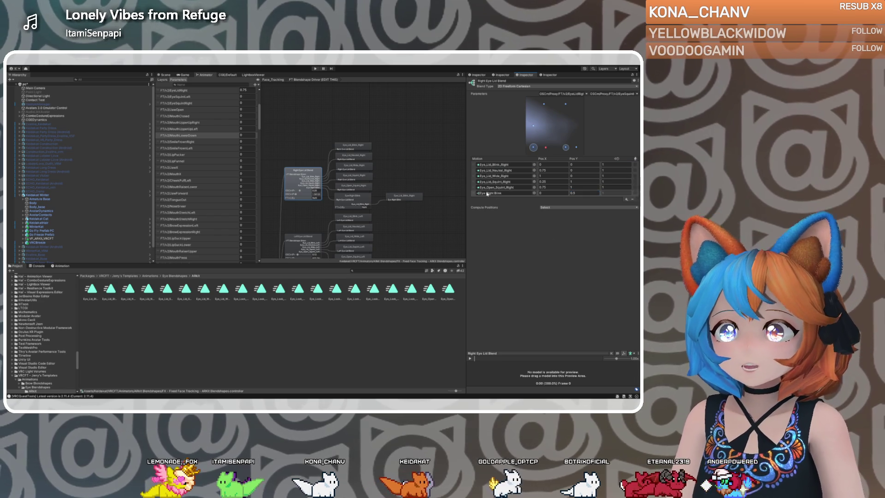
{"action": "left_click_drag", "start_coordinate": [477, 193], "coordinate": [471, 167]}
{"action": "left_click", "coordinate": [472, 164]}
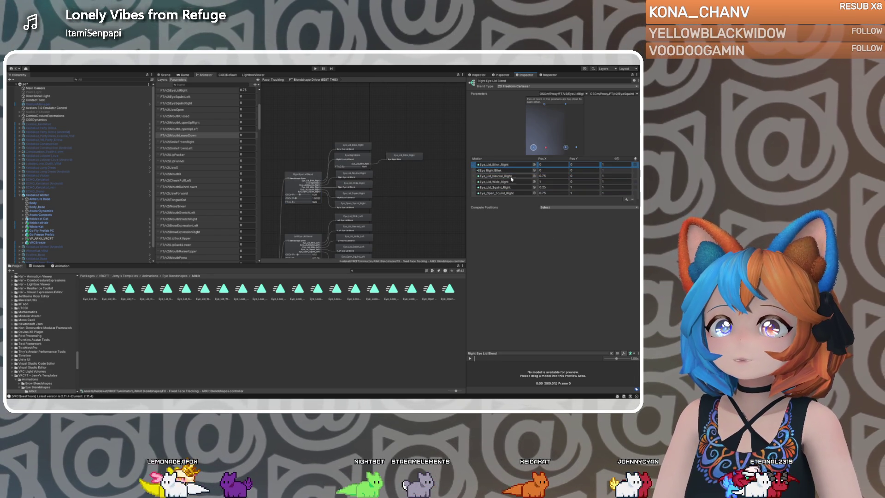
Inspect the Eye_Lid_Blink_Right clip asset and start renaming it.
{"action": "left_click", "coordinate": [490, 164]}
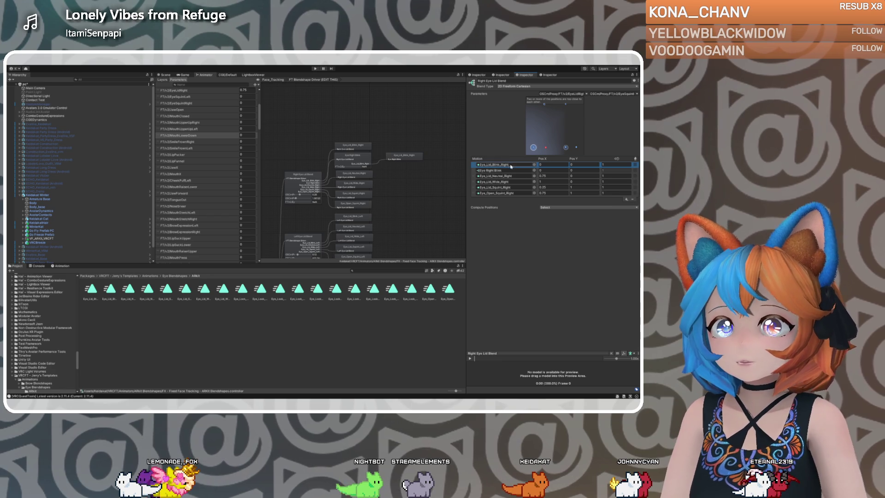
{"action": "left_click", "coordinate": [110, 290]}
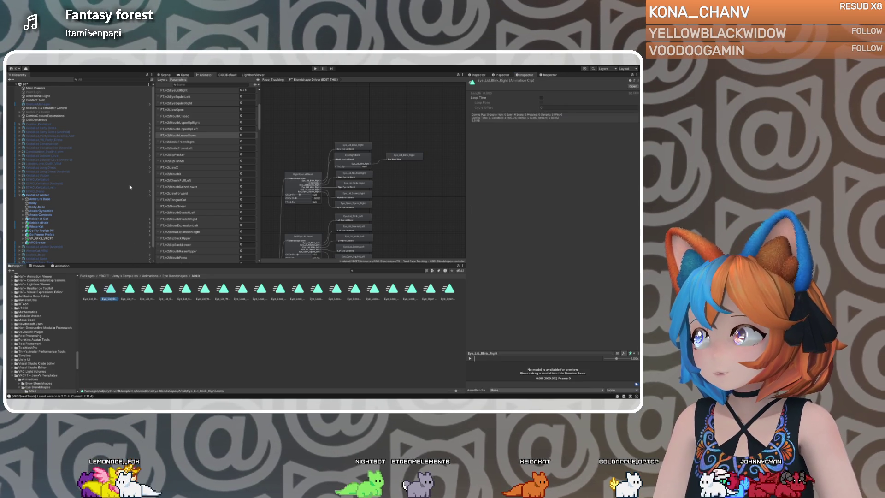
{"action": "key", "text": "F2"}
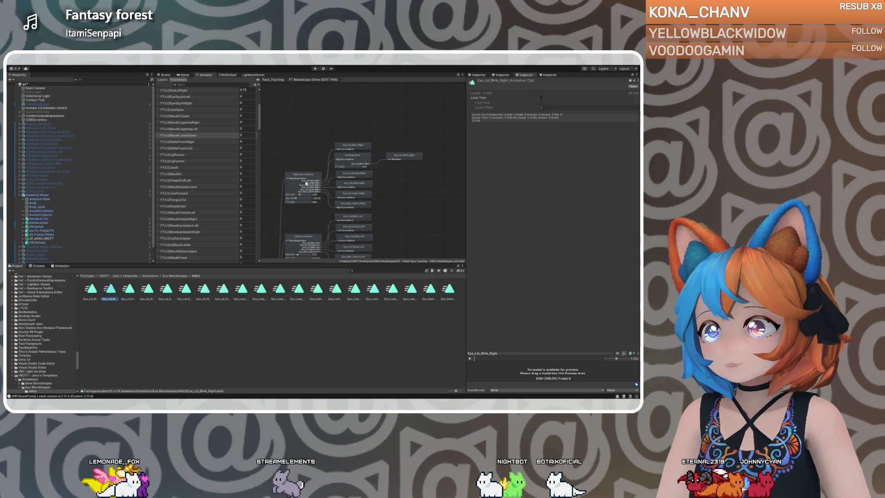
{"action": "left_click", "coordinate": [360, 155]}
{"action": "left_click", "coordinate": [359, 155]}
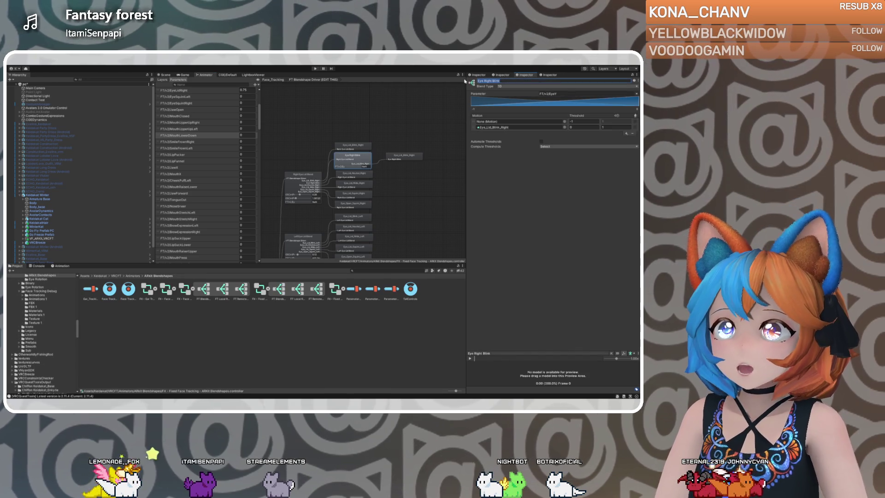
Delete the duplicate Eye_Lid_Blink_Right motion from the right eye-lid blend tree.
{"action": "left_click", "coordinate": [303, 182]}
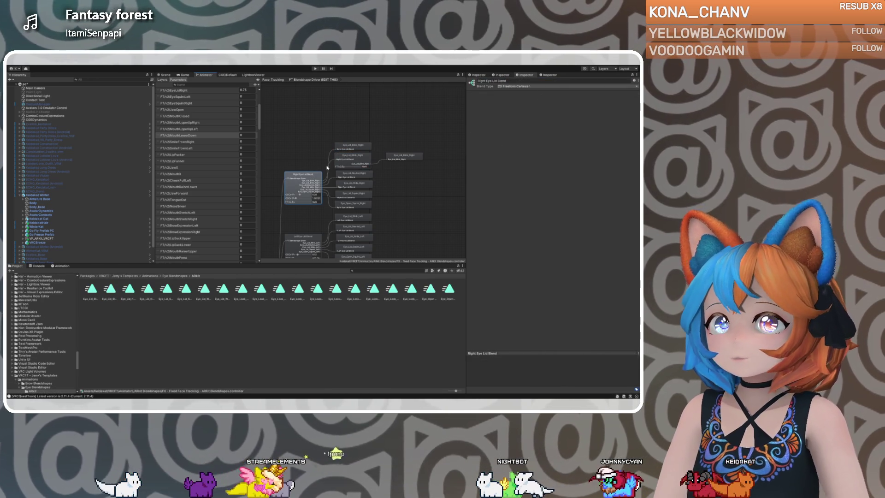
{"action": "left_click", "coordinate": [314, 177]}
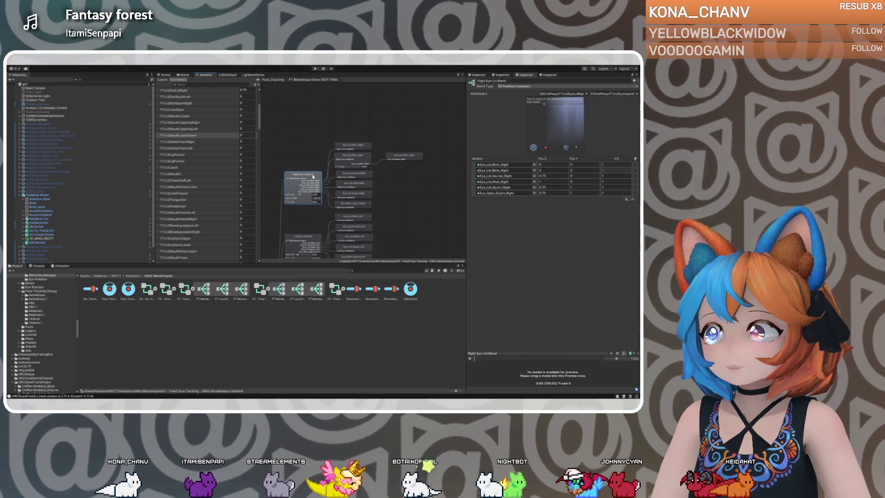
{"action": "left_click", "coordinate": [479, 164]}
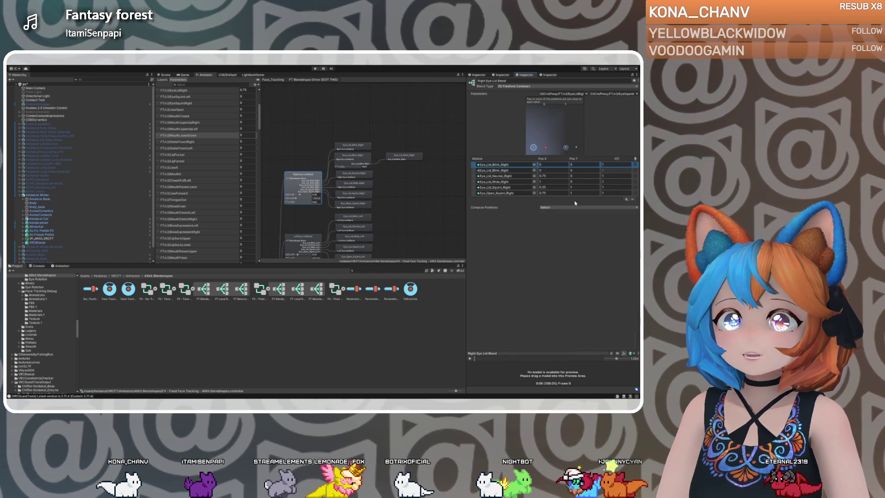
{"action": "key", "text": "Delete"}
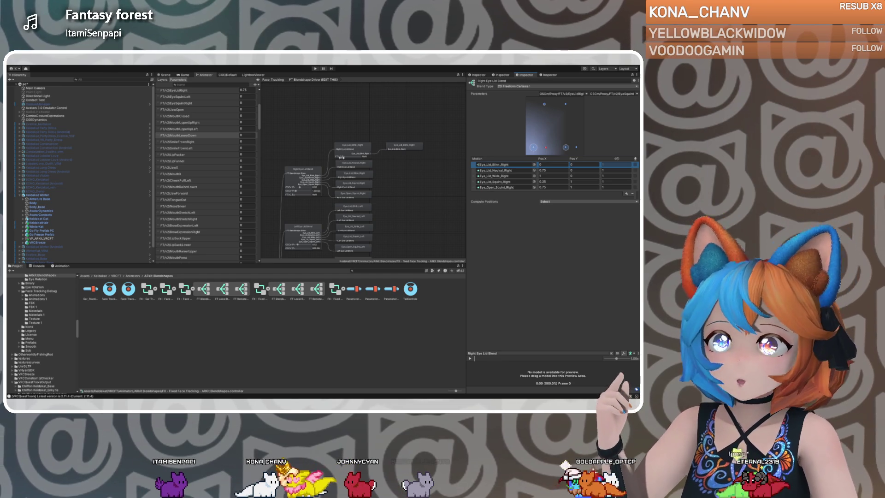
Compare the left and right eye-lid blend trees, then select the avatar to view its components.
{"action": "left_click", "coordinate": [300, 231]}
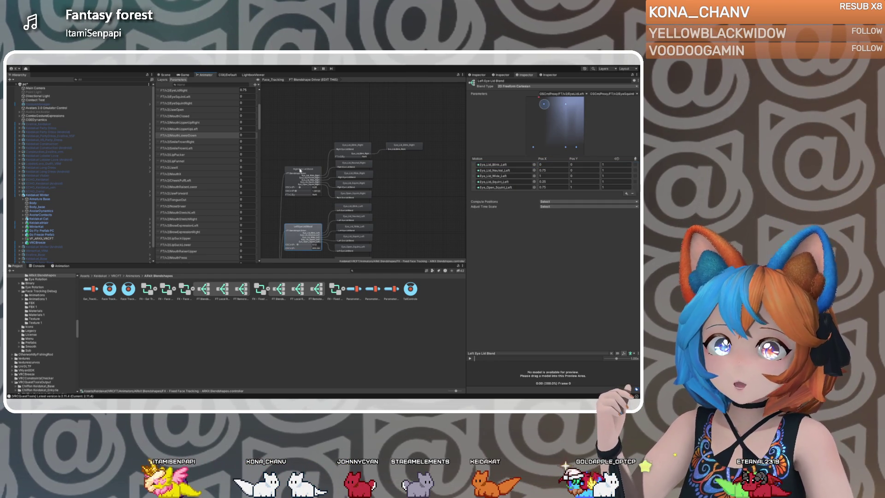
{"action": "left_click", "coordinate": [300, 171]}
{"action": "left_click", "coordinate": [300, 230]}
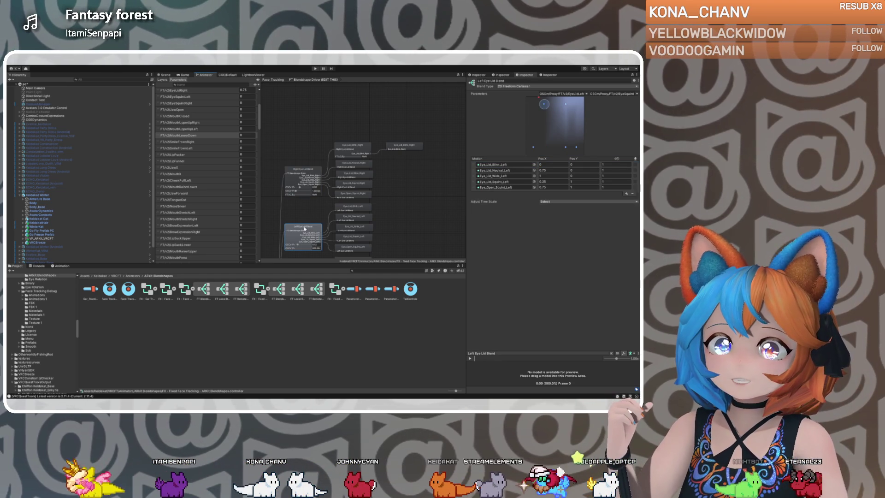
{"action": "left_click", "coordinate": [304, 177]}
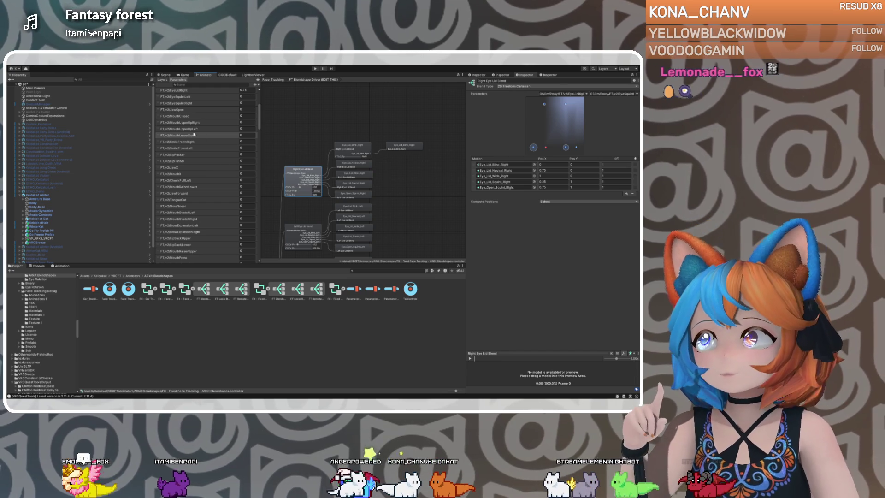
{"action": "left_click", "coordinate": [41, 195]}
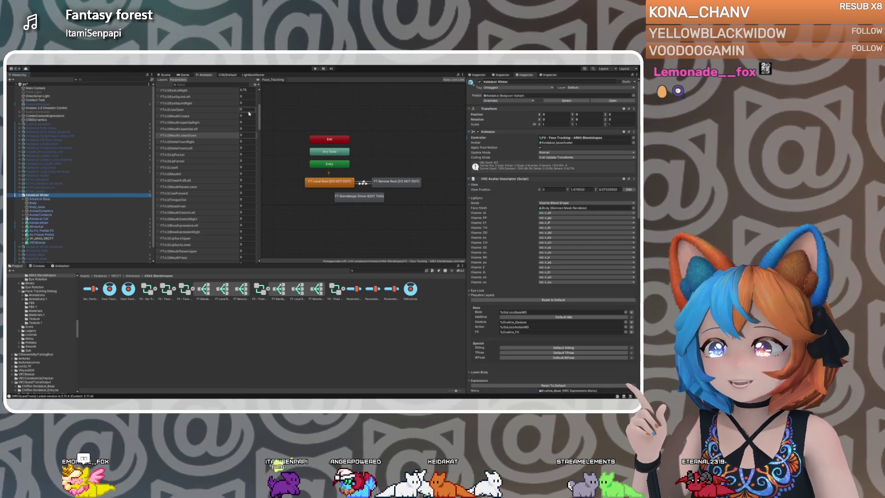
Enter Play mode from the Scene view and open the Gesture Manager expressions page.
{"action": "left_click", "coordinate": [164, 74]}
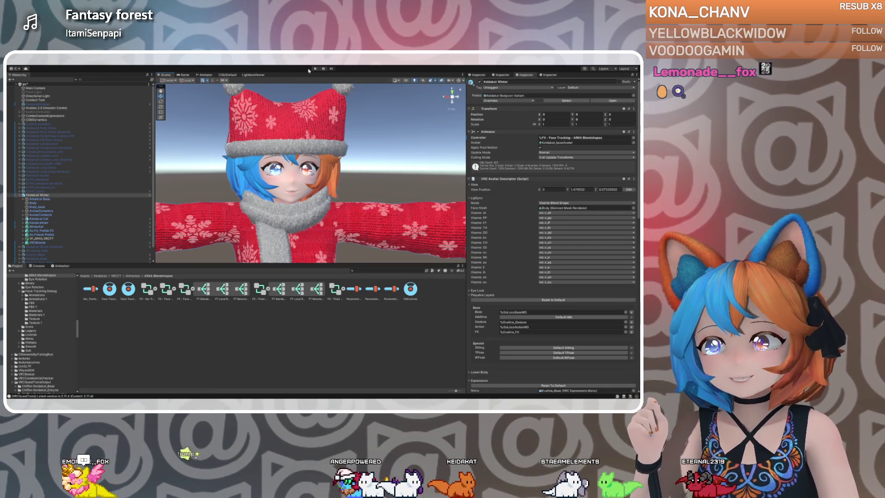
{"action": "left_click", "coordinate": [315, 69]}
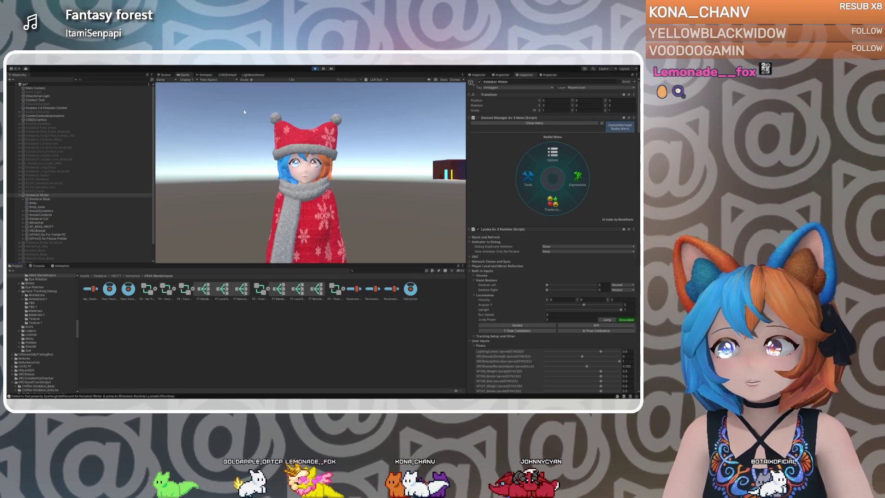
{"action": "left_click", "coordinate": [577, 178]}
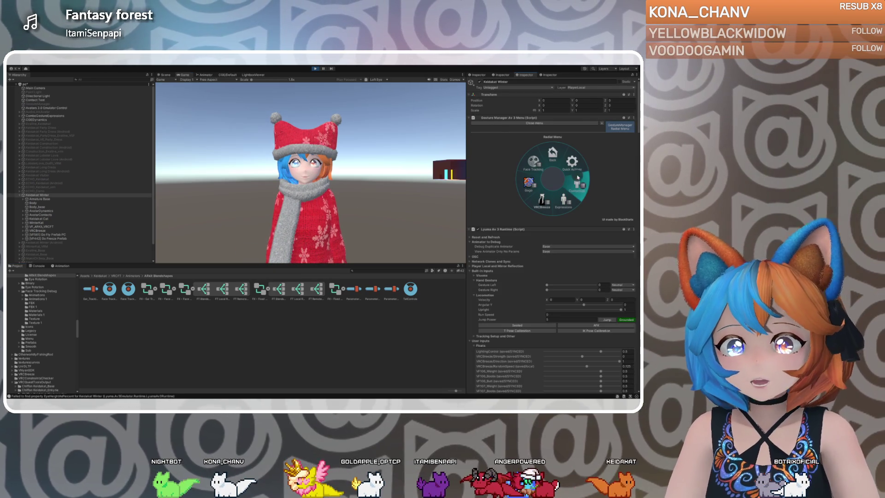
In the face tracking options, set the Eye Tracking and Lip Tracking toggles to 0.
{"action": "left_click", "coordinate": [533, 163]}
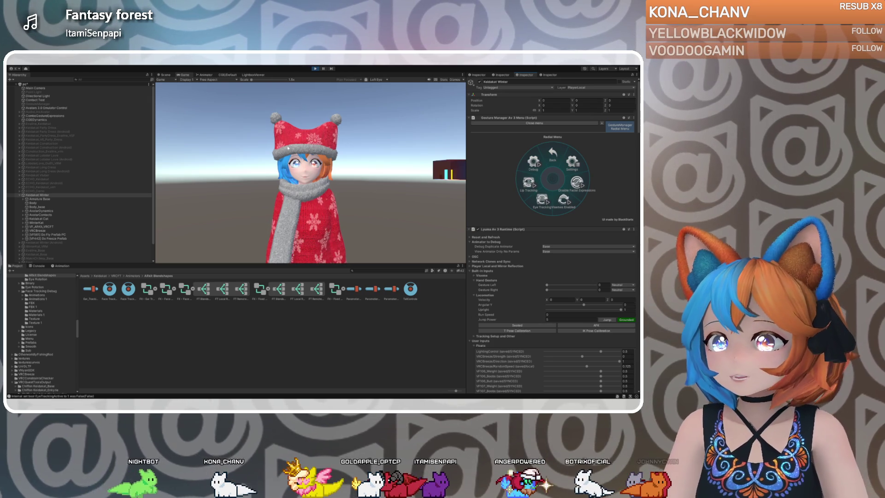
{"action": "left_click", "coordinate": [539, 185]}
{"action": "left_click", "coordinate": [542, 199]}
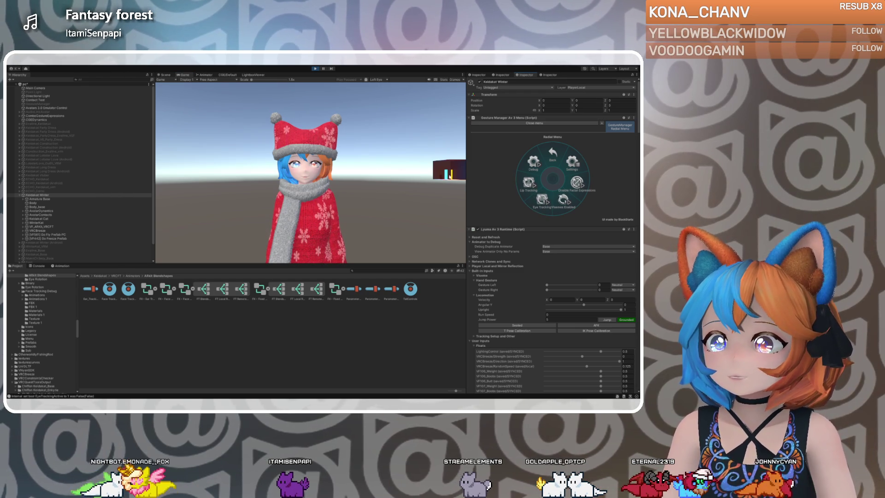
{"action": "left_click", "coordinate": [545, 200]}
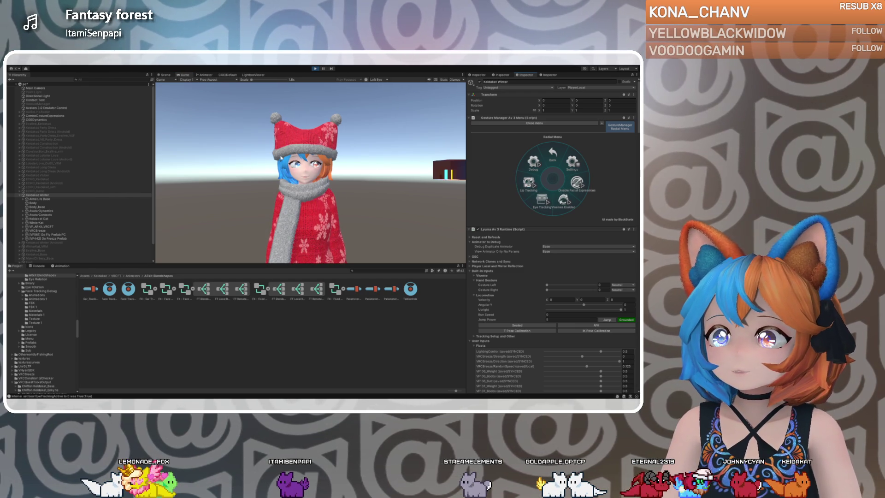
{"action": "left_click", "coordinate": [528, 184]}
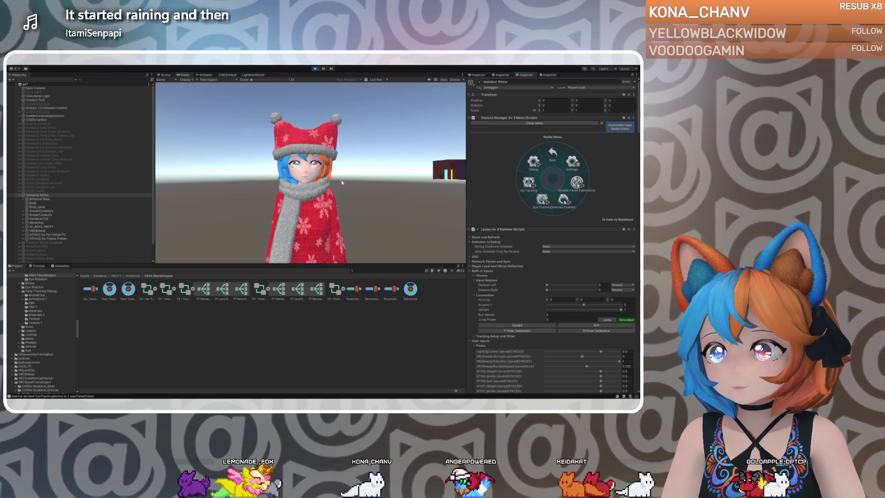
{"action": "scroll", "coordinate": [549, 257], "scroll_direction": "down", "scroll_amount": 5}
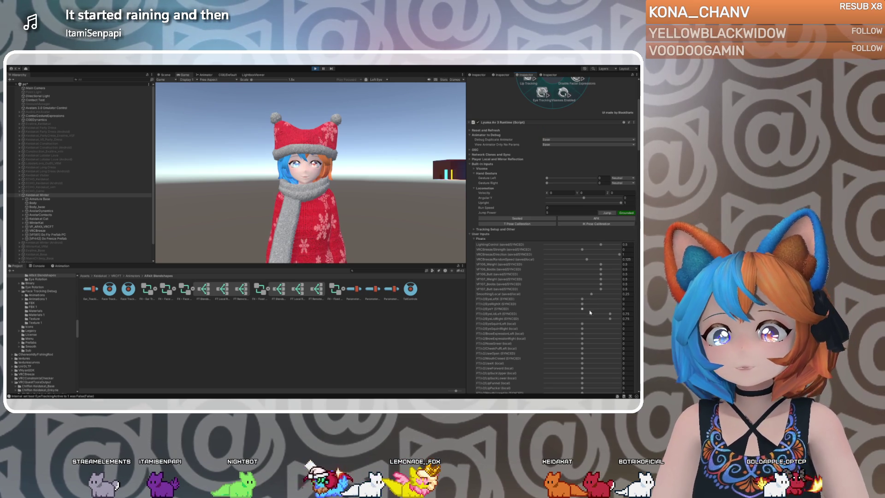
Close the right eyelid via EyeLidRight and vary EyeY from about 0.522 to 0.23 and back.
{"action": "scroll", "coordinate": [556, 291], "scroll_direction": "down", "scroll_amount": 1}
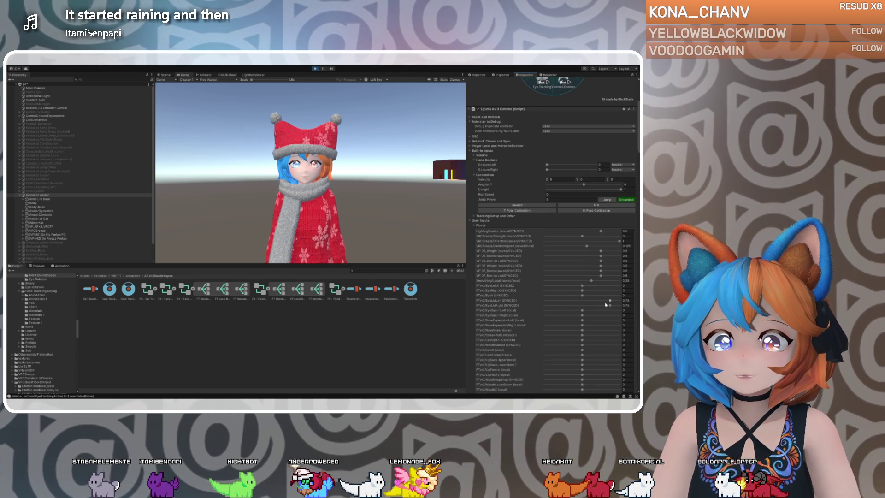
{"action": "mouse_move", "coordinate": [610, 305]}
{"action": "left_mouse_down"}
{"action": "mouse_move", "coordinate": [546, 306]}
{"action": "mouse_move", "coordinate": [568, 296]}
{"action": "left_mouse_up"}
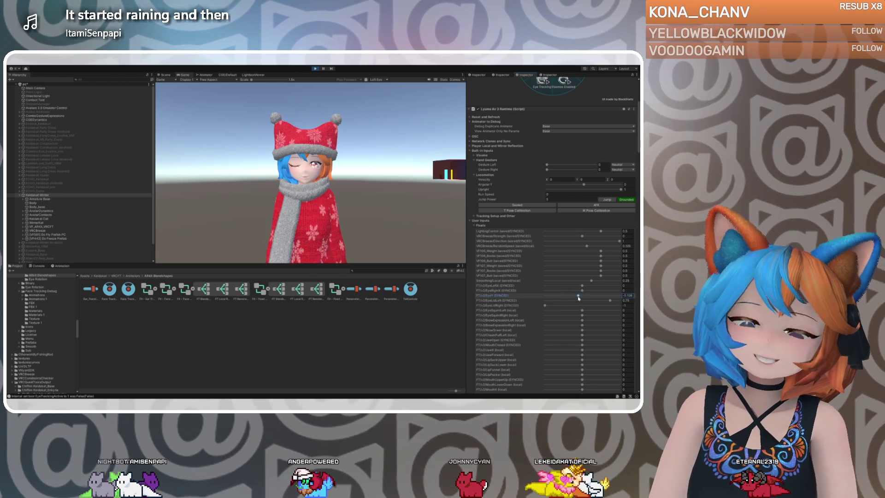
{"action": "left_click_drag", "start_coordinate": [565, 299], "coordinate": [569, 300]}
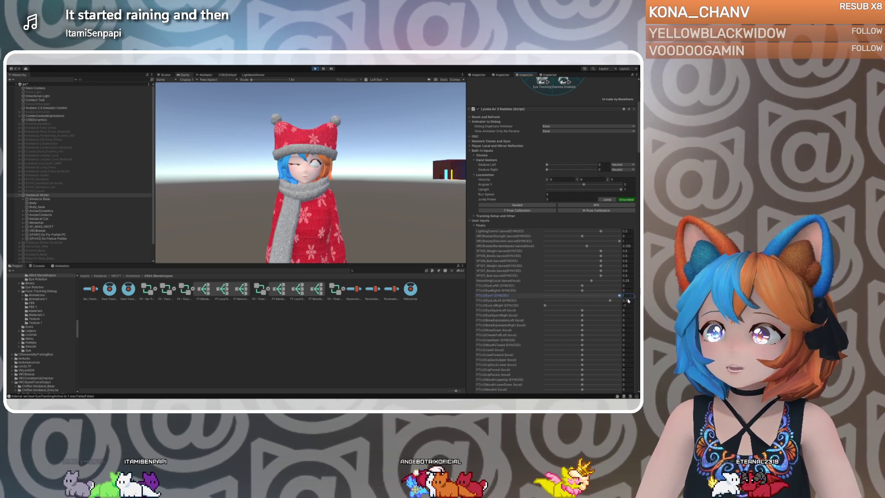
{"action": "left_click_drag", "start_coordinate": [608, 301], "coordinate": [534, 307]}
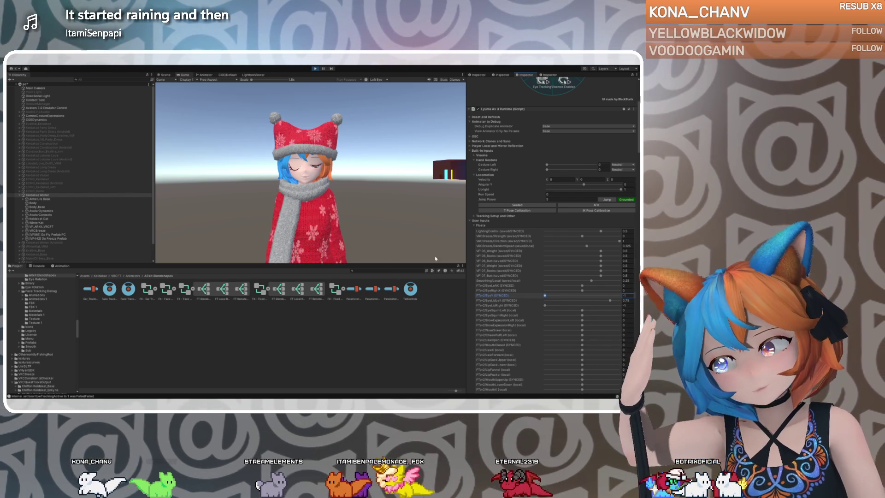
{"action": "left_click_drag", "start_coordinate": [546, 306], "coordinate": [586, 307]}
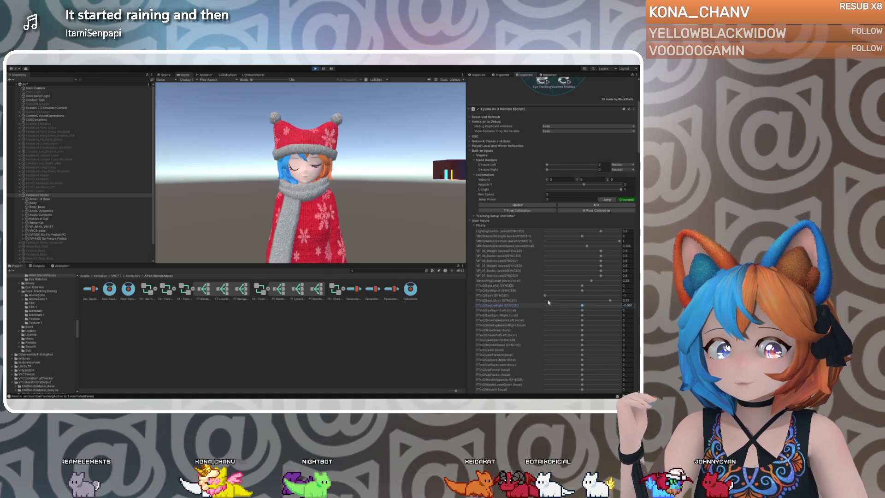
{"action": "mouse_move", "coordinate": [547, 296]}
{"action": "left_mouse_down"}
{"action": "mouse_move", "coordinate": [628, 297]}
{"action": "mouse_move", "coordinate": [586, 296]}
{"action": "left_mouse_up"}
Set EyeLidLeft to about -0.214 and EyeLidRight to about 0.616, then stop Play mode.
{"action": "left_click", "coordinate": [590, 301]}
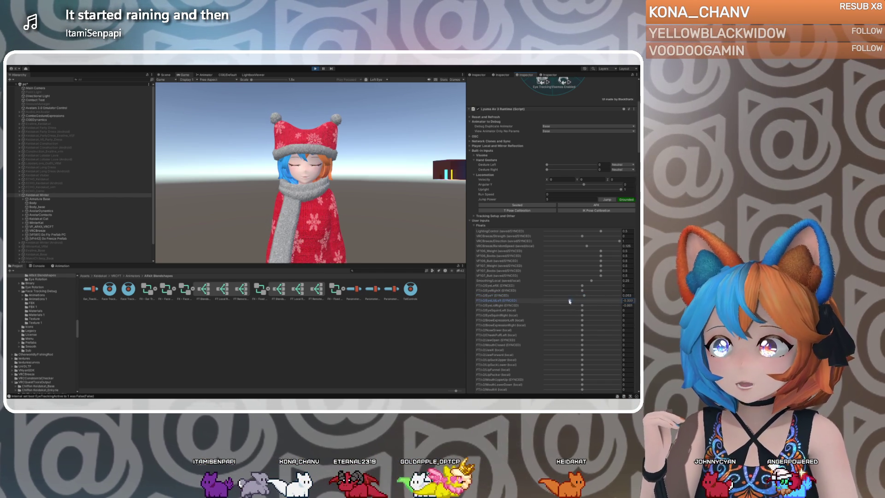
{"action": "left_click_drag", "start_coordinate": [585, 301], "coordinate": [574, 300]}
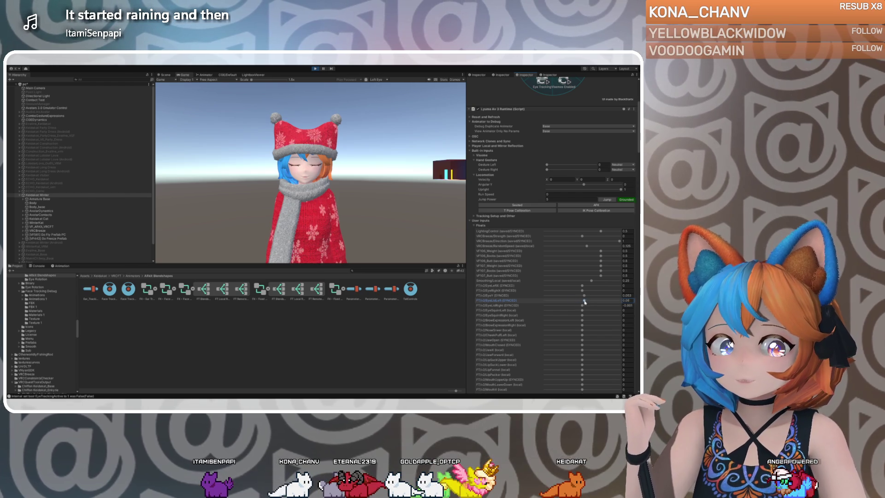
{"action": "left_click_drag", "start_coordinate": [582, 305], "coordinate": [602, 306]}
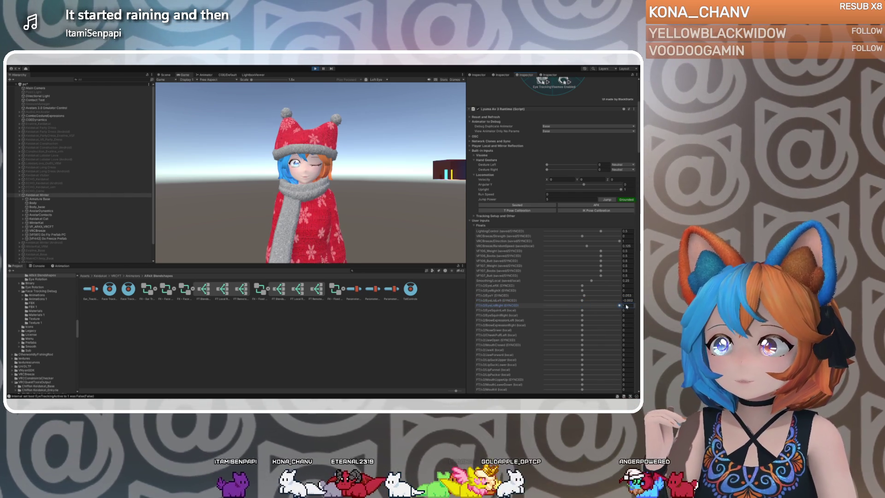
{"action": "left_click_drag", "start_coordinate": [607, 307], "coordinate": [596, 308]}
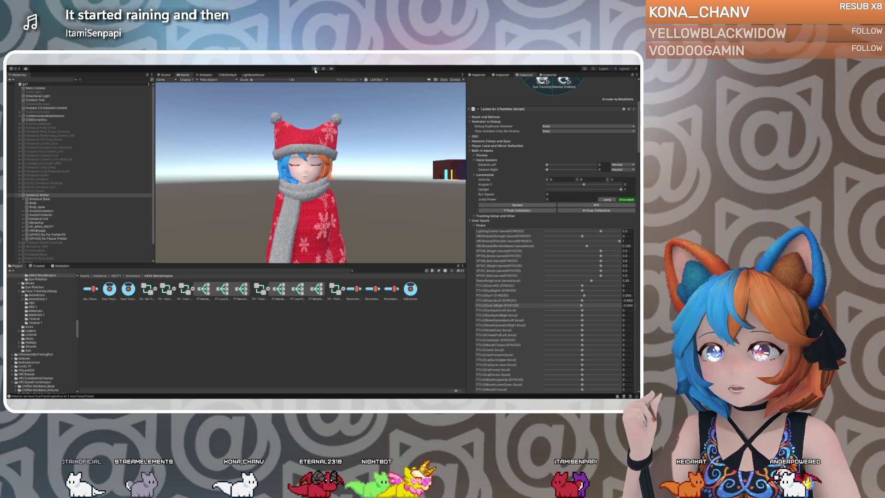
{"action": "key", "text": "ctrl+p"}
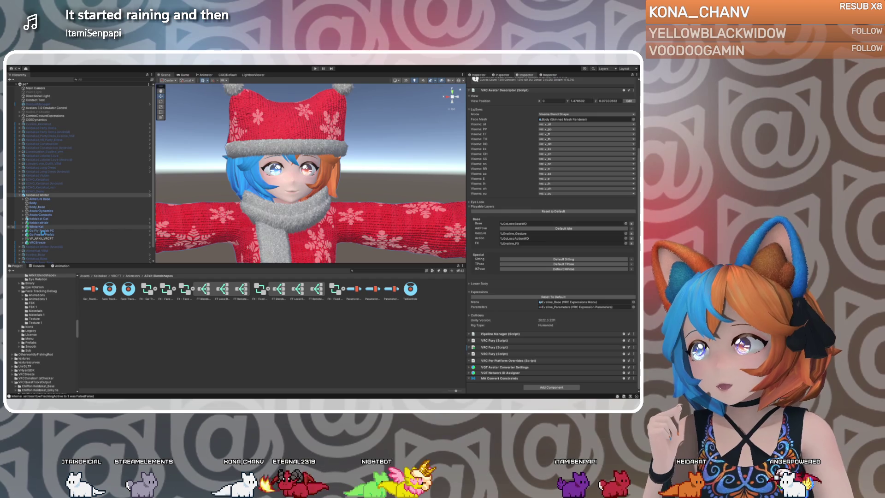
Reopen the FX - Fixed Face Tracking controller at FT Blendshape Driver (EDIT THIS).
{"action": "left_click", "coordinate": [45, 239]}
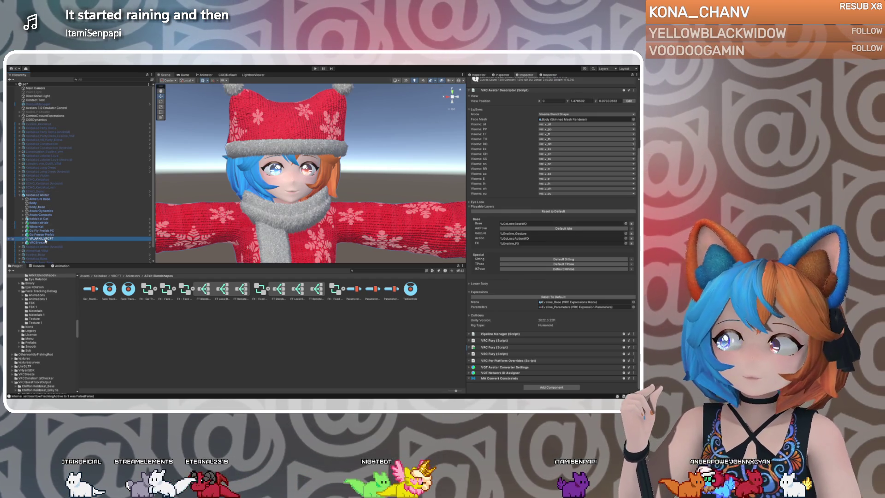
{"action": "left_click", "coordinate": [553, 140]}
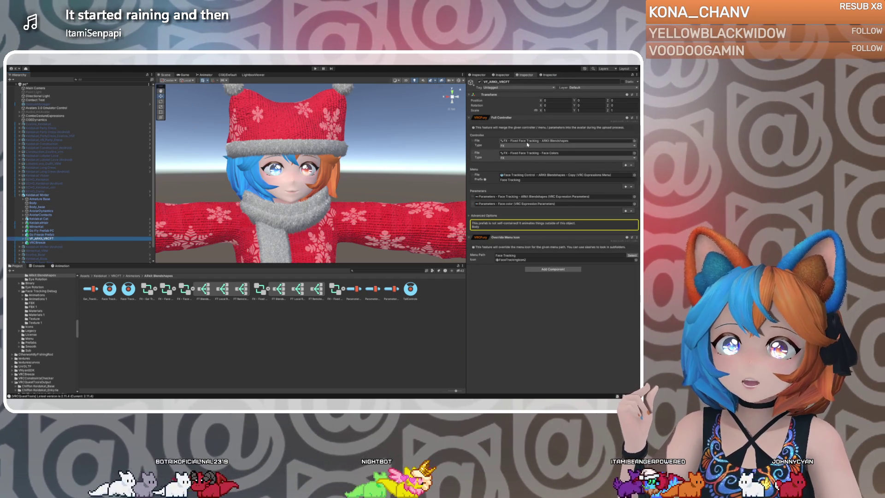
{"action": "left_click", "coordinate": [210, 77]}
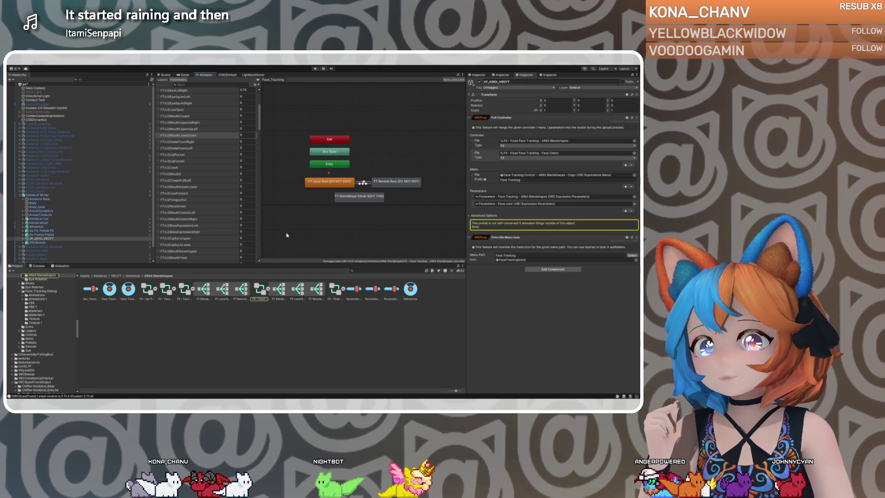
{"action": "left_click", "coordinate": [345, 211]}
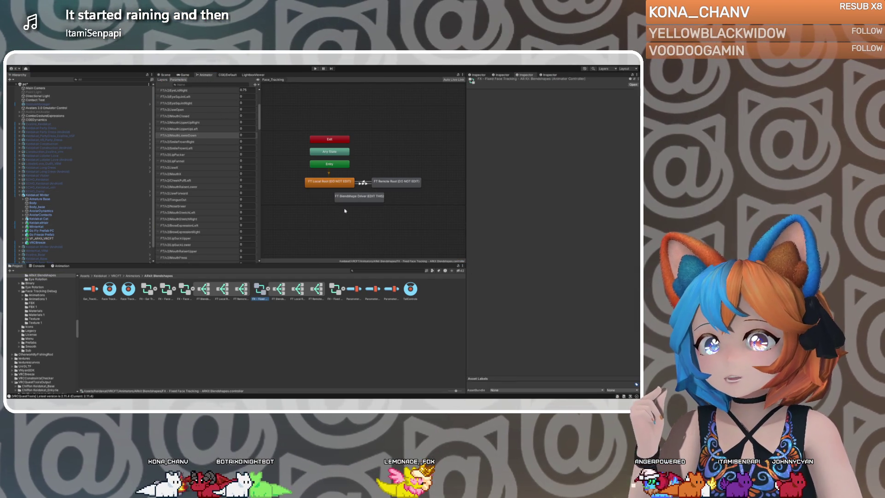
{"action": "double_click", "coordinate": [348, 197]}
Inspect the Right Eye Lid Blend and open the Eye_Lid_Blink_Right blend tree settings.
{"action": "left_click", "coordinate": [308, 175]}
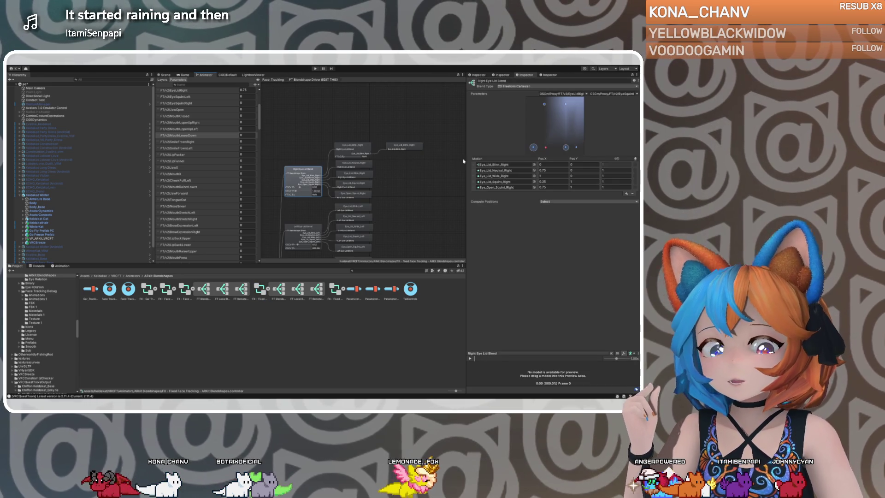
{"action": "left_click", "coordinate": [360, 164]}
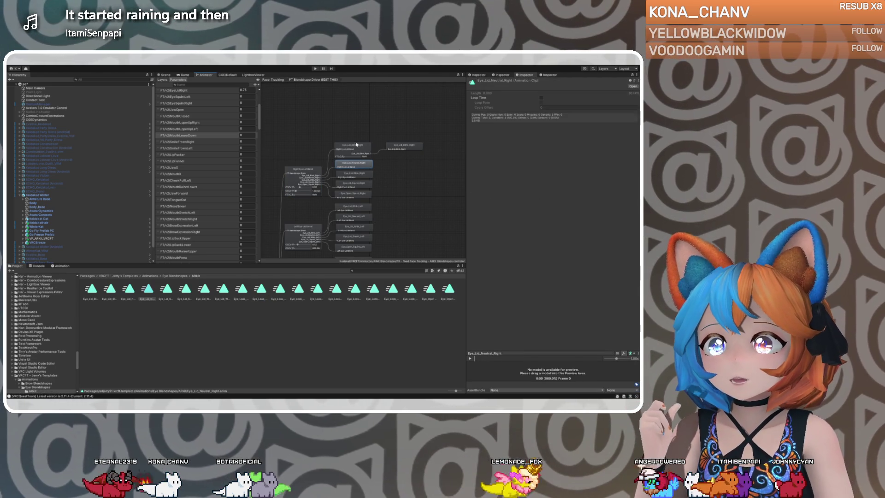
{"action": "left_click", "coordinate": [358, 148]}
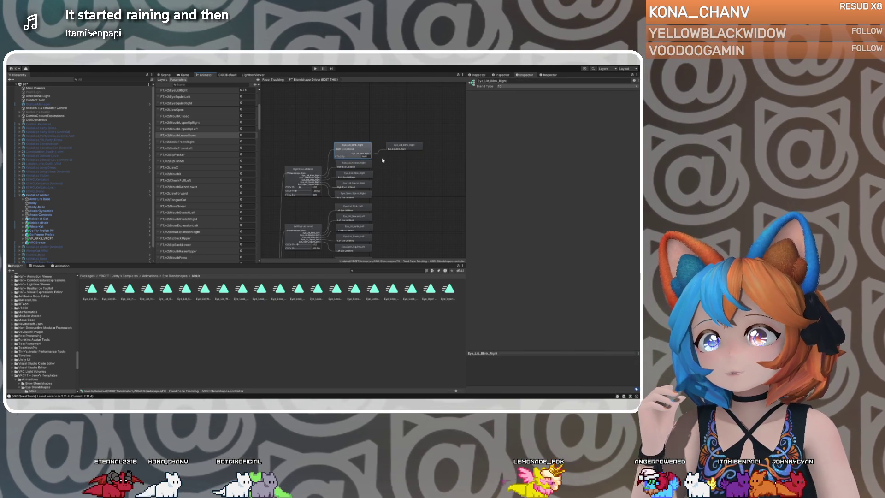
{"action": "double_click", "coordinate": [364, 146]}
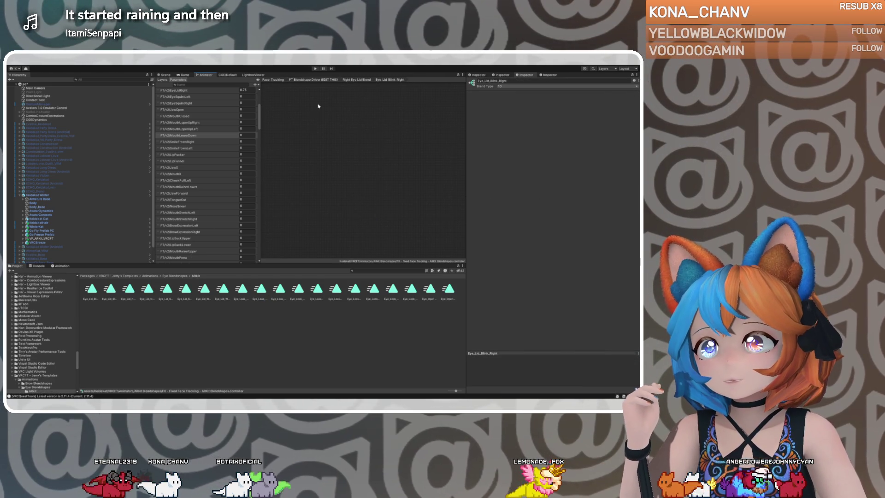
{"action": "left_click", "coordinate": [501, 74]}
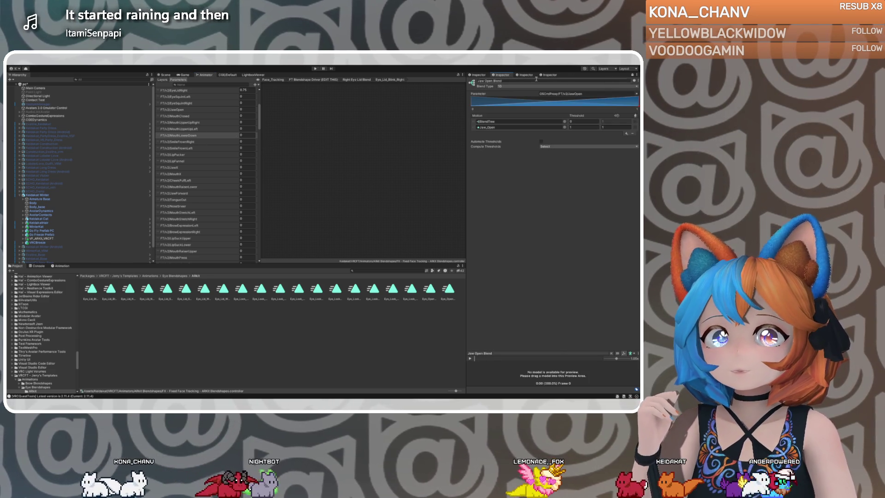
{"action": "left_click", "coordinate": [471, 76]}
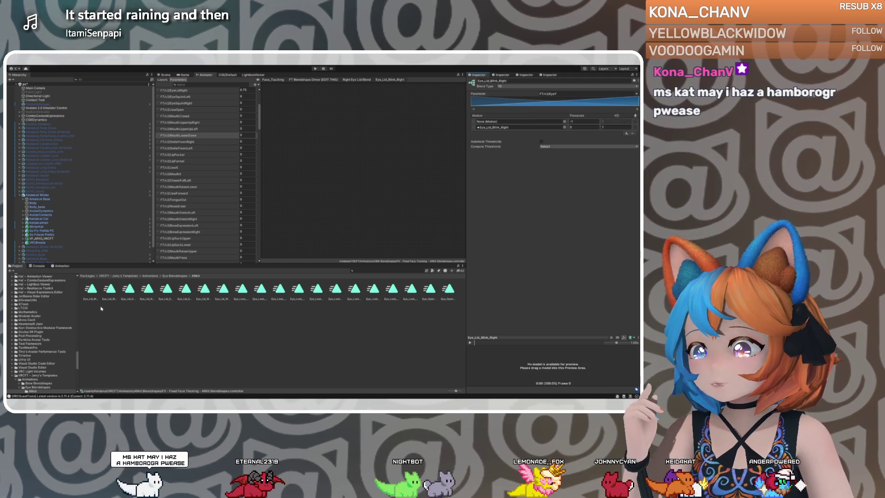
From VF_ARKIT_VRCFT, open the Face Colors and then the ARKit blendshapes controllers.
{"action": "left_click", "coordinate": [42, 239]}
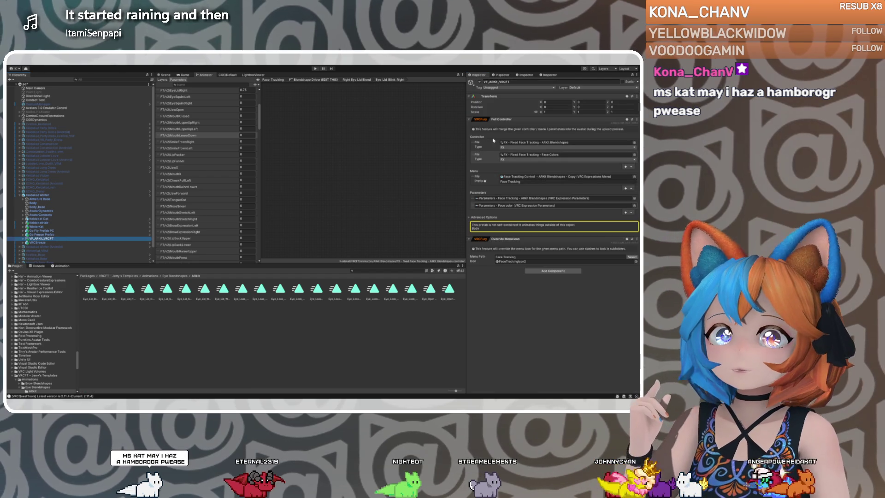
{"action": "left_click", "coordinate": [568, 154]}
{"action": "double_click", "coordinate": [567, 154]}
{"action": "double_click", "coordinate": [260, 289]}
{"action": "double_click", "coordinate": [355, 152]}
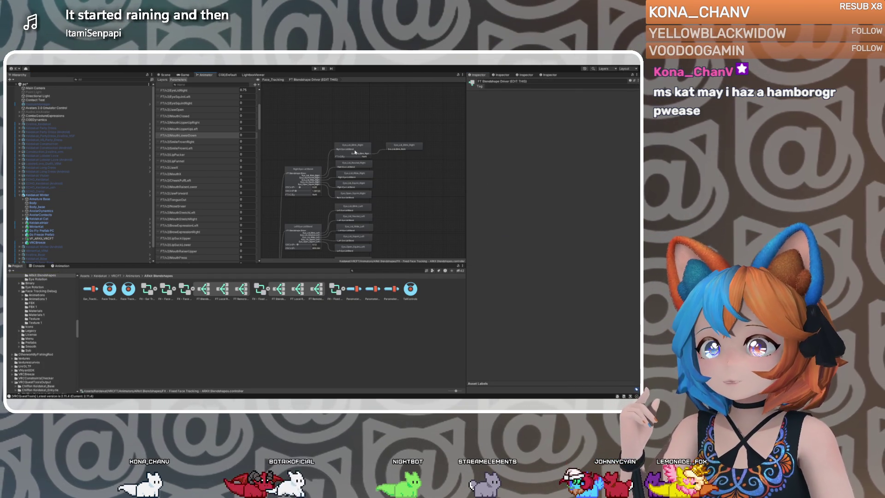
Put Eye_Lid_Neutral_Right into Eye_Lid_Blink_Right's empty None (Motion) slot.
{"action": "left_click", "coordinate": [303, 168]}
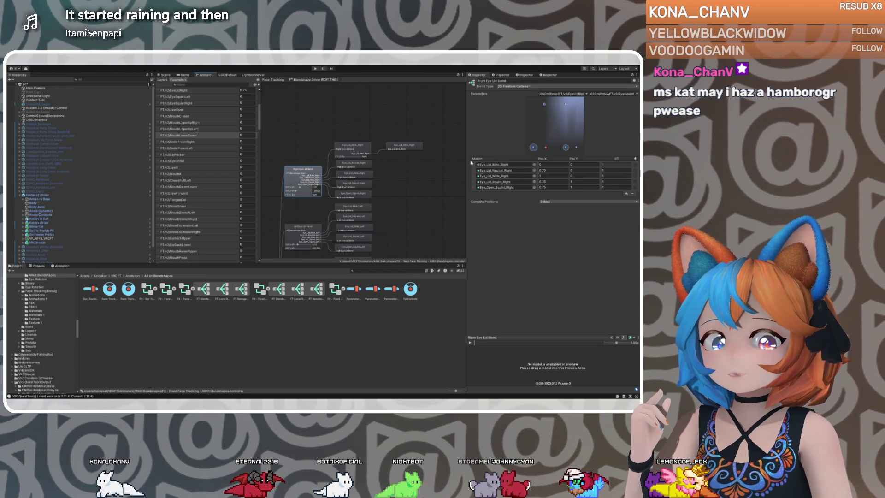
{"action": "left_click", "coordinate": [358, 146]}
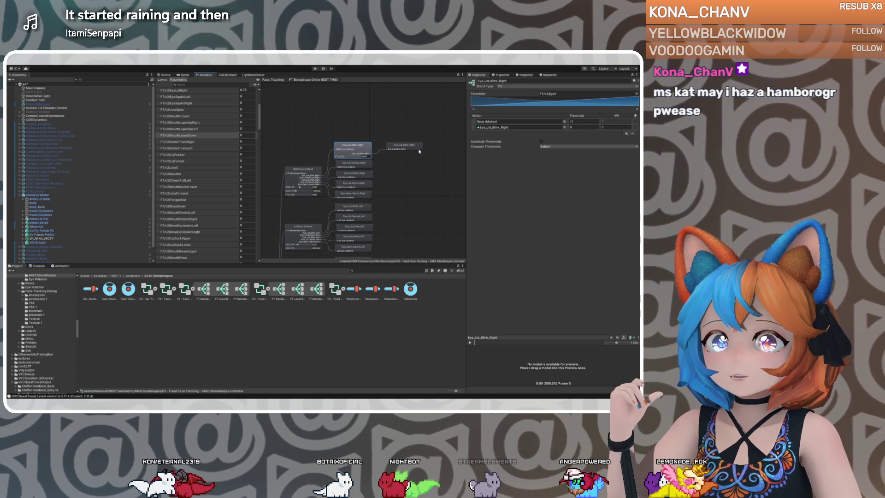
{"action": "left_click", "coordinate": [495, 129]}
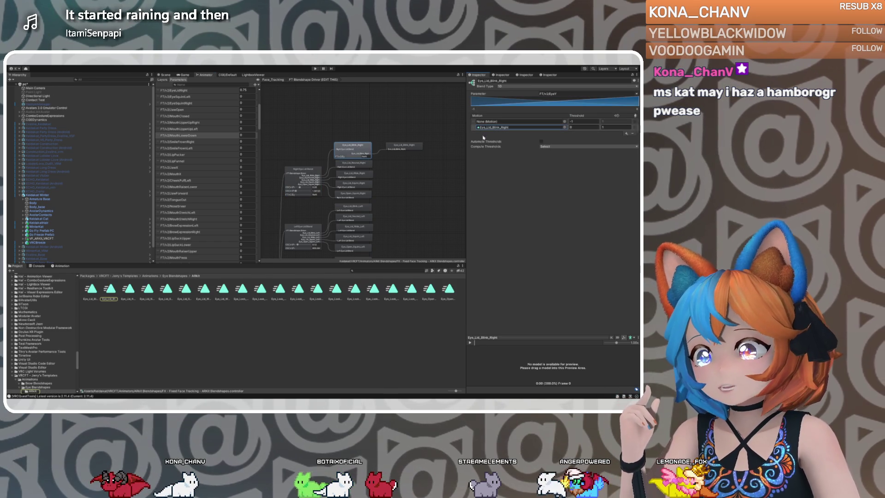
{"action": "left_click_drag", "start_coordinate": [146, 294], "coordinate": [514, 123]}
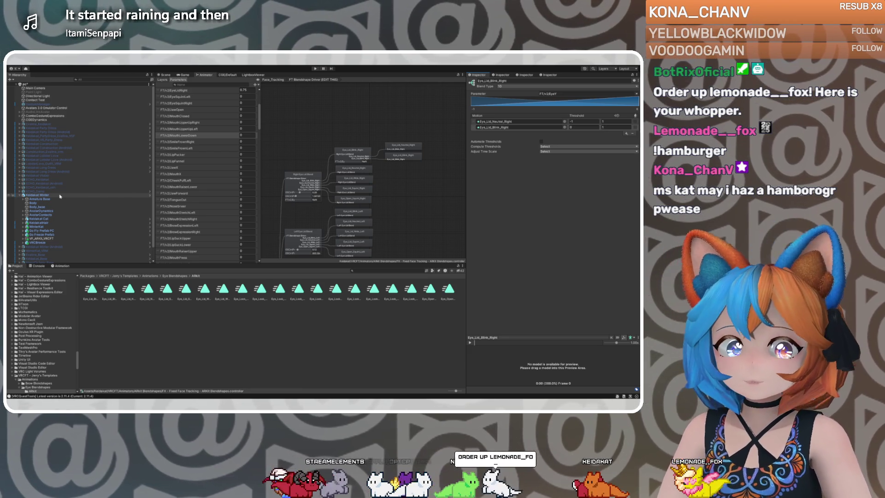
Select the avatar, switch to the Scene tab, and enter Play mode.
{"action": "left_click", "coordinate": [60, 196]}
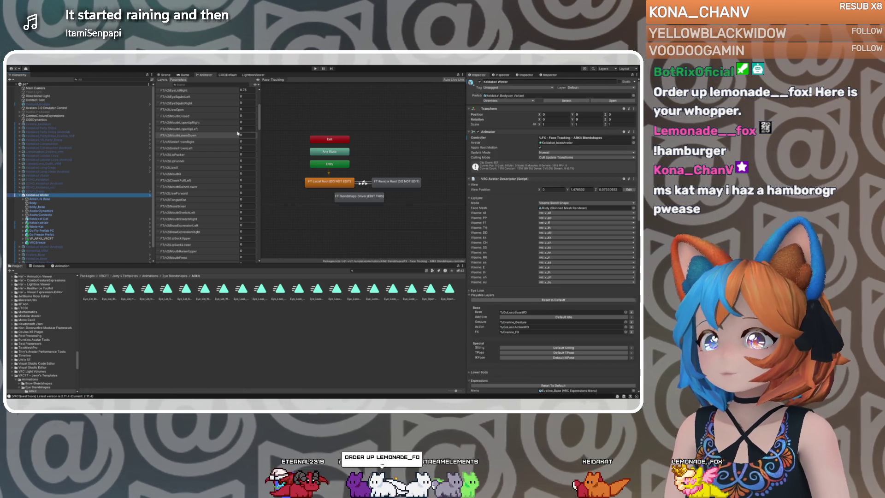
{"action": "left_click", "coordinate": [164, 76]}
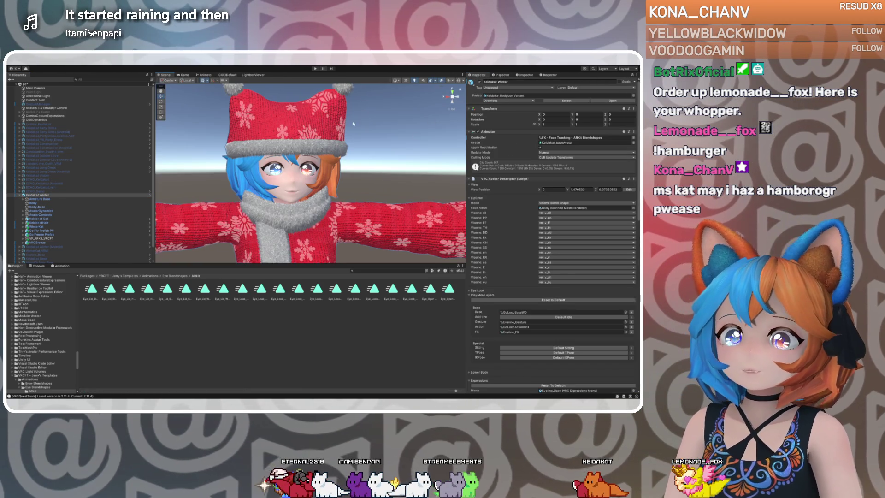
{"action": "left_click", "coordinate": [316, 68]}
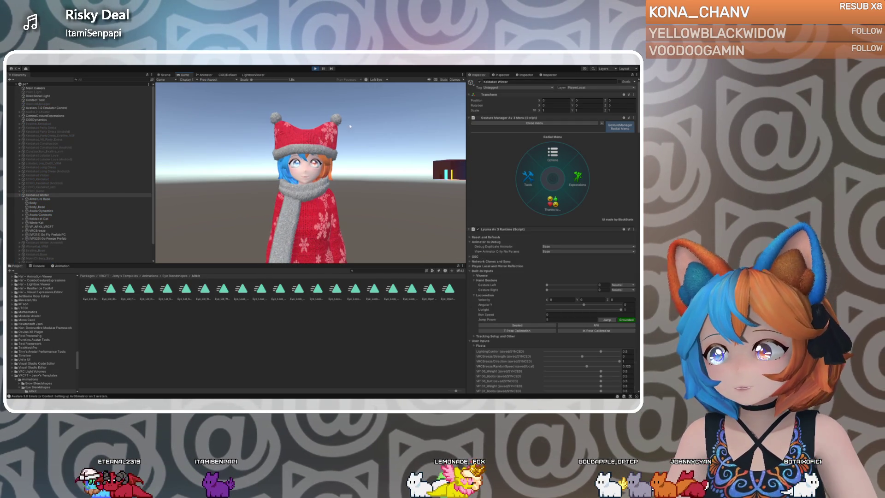
Turn on Eye Tracking from the Expressions > Face Tracking radial menu.
{"action": "left_click", "coordinate": [560, 180]}
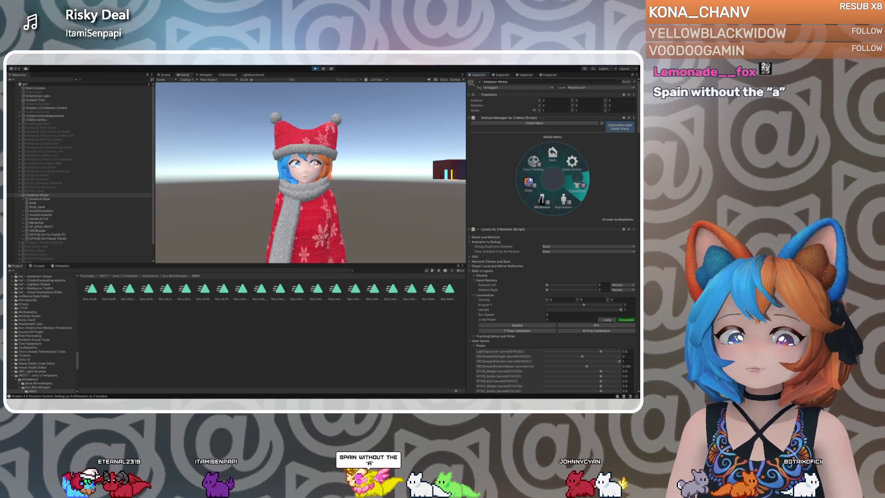
{"action": "left_click", "coordinate": [537, 168]}
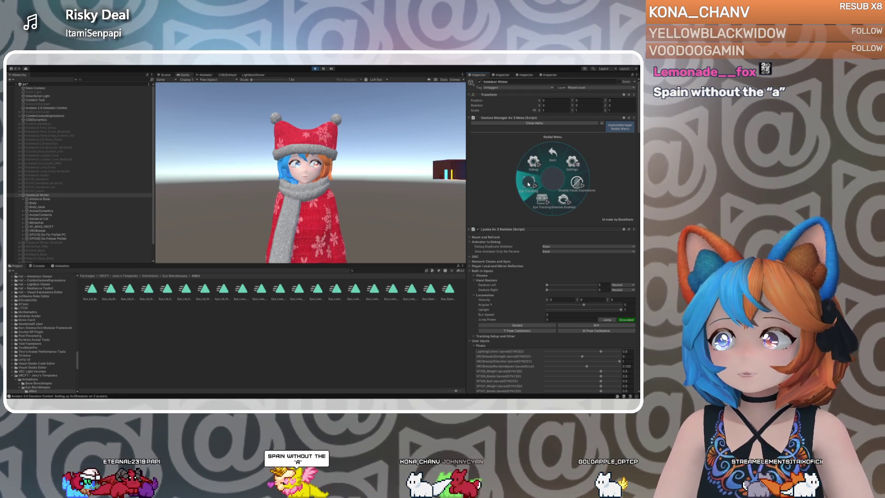
{"action": "left_click", "coordinate": [544, 192]}
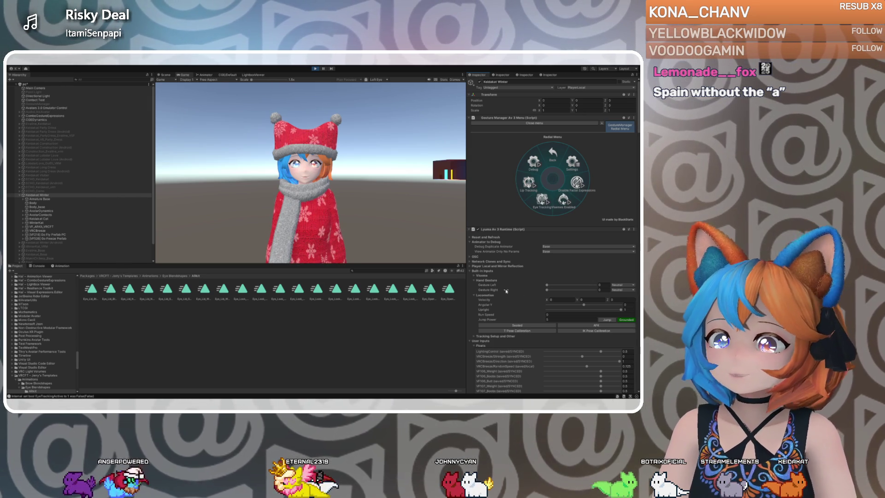
Lower FT/v2/EyeLidRight to make the avatar wink, then exit Play mode.
{"action": "scroll", "coordinate": [506, 291], "scroll_direction": "down", "scroll_amount": 6}
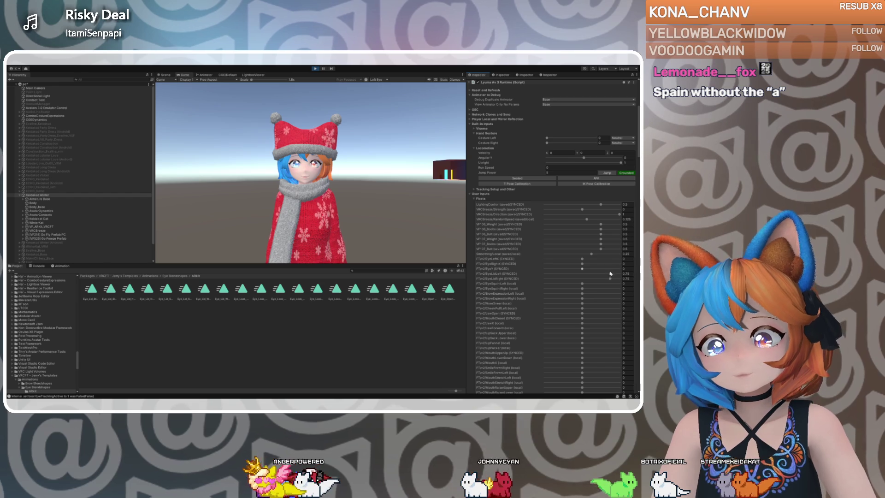
{"action": "mouse_move", "coordinate": [611, 279]}
{"action": "left_mouse_down"}
{"action": "mouse_move", "coordinate": [582, 279]}
{"action": "mouse_move", "coordinate": [576, 269]}
{"action": "mouse_move", "coordinate": [535, 275]}
{"action": "mouse_move", "coordinate": [608, 273]}
{"action": "mouse_move", "coordinate": [540, 271]}
{"action": "mouse_move", "coordinate": [583, 270]}
{"action": "left_mouse_up"}
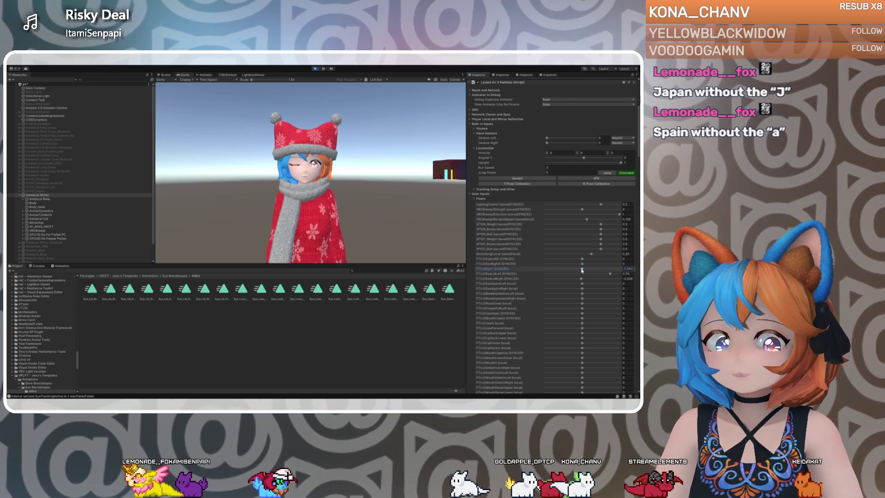
{"action": "left_click", "coordinate": [315, 69]}
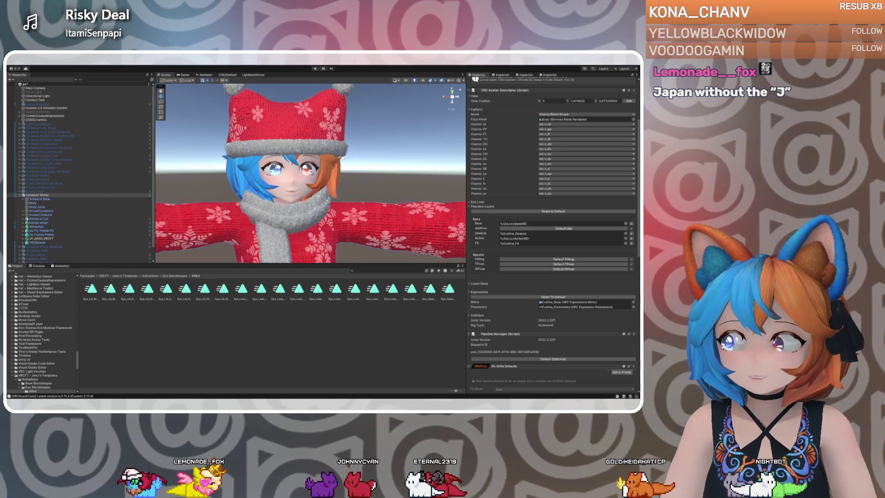
Open VF_ARKit_VRCFT's FX controller, enter FT Blendshape Driver and select Eye_Lid_Blink_Right.
{"action": "left_click", "coordinate": [96, 238]}
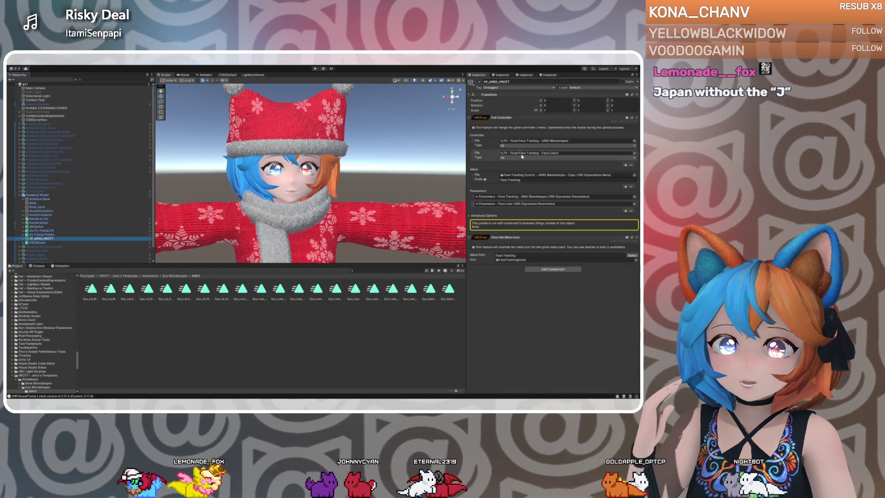
{"action": "left_click", "coordinate": [524, 140]}
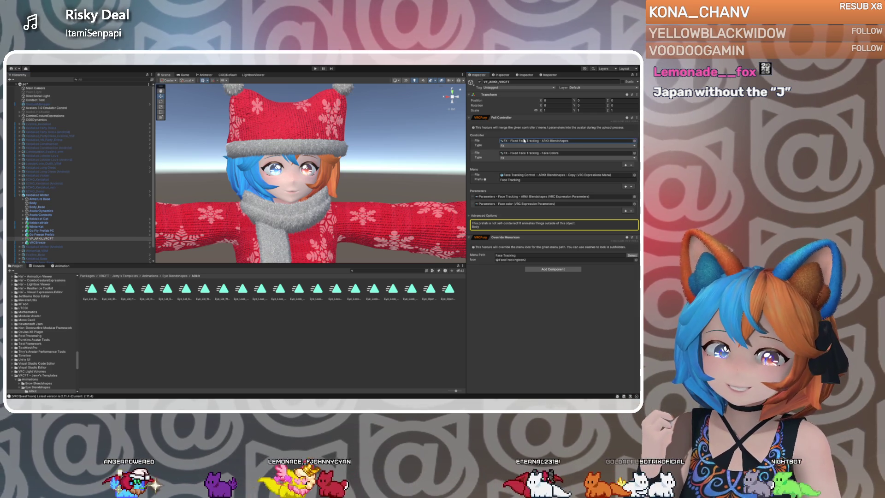
{"action": "left_click", "coordinate": [522, 142]}
{"action": "double_click", "coordinate": [522, 142]}
{"action": "double_click", "coordinate": [351, 197]}
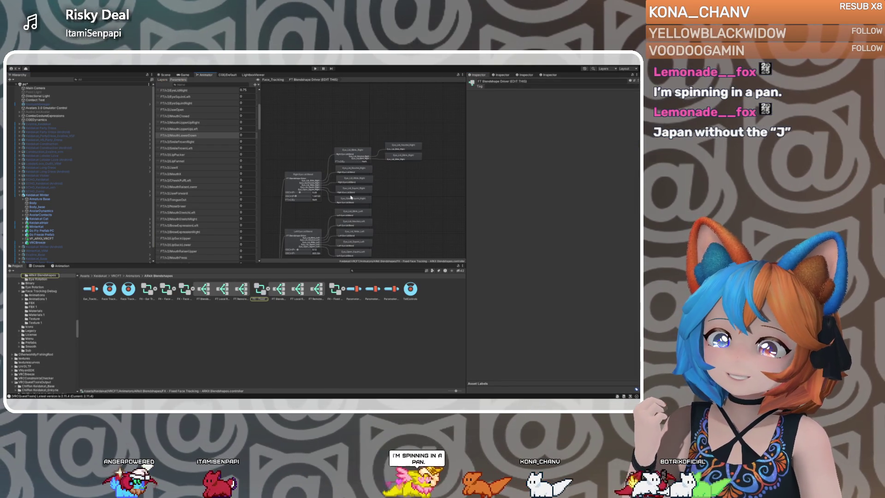
{"action": "left_click", "coordinate": [347, 152]}
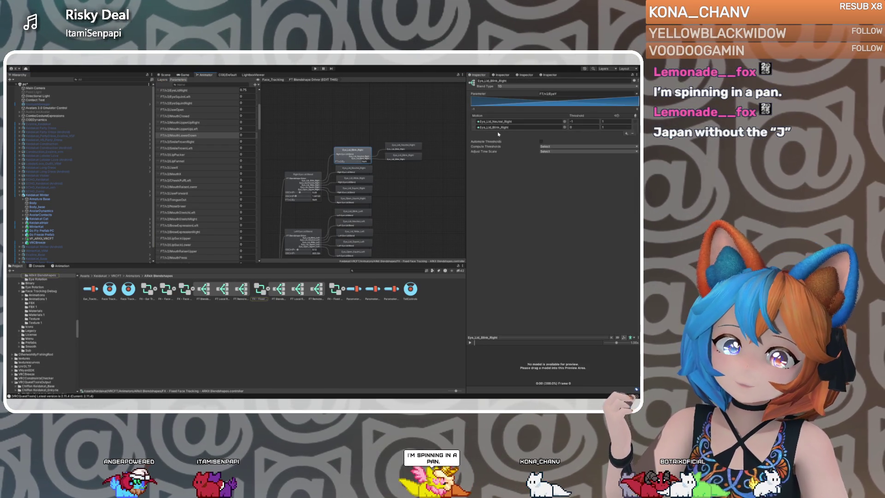
Set the Eye_Lid_Neutral_Right threshold to -2, then select Left Eye Lid Blend.
{"action": "left_click", "coordinate": [575, 121]}
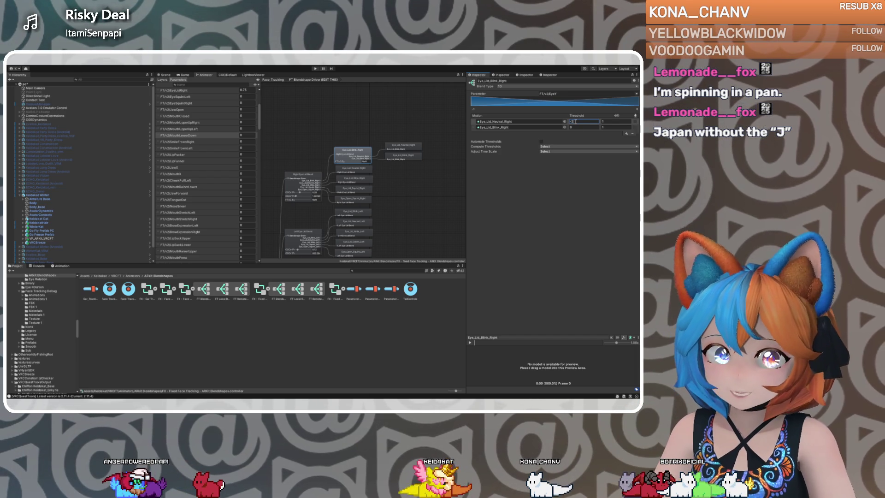
{"action": "key", "text": "Return"}
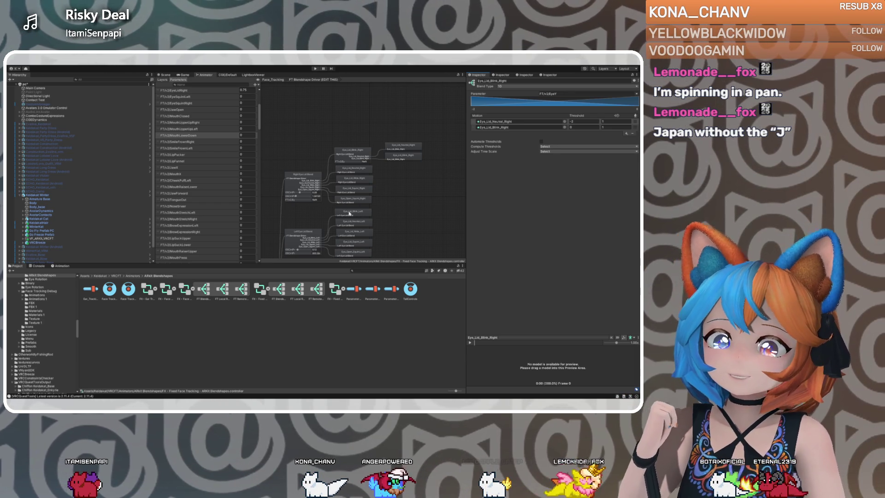
{"action": "left_click", "coordinate": [340, 217]}
{"action": "left_click", "coordinate": [310, 233]}
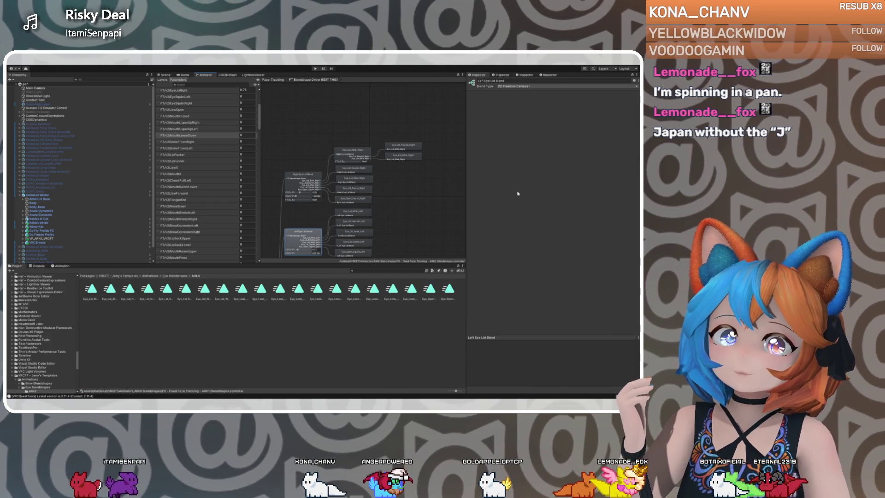
{"action": "left_click", "coordinate": [310, 233]}
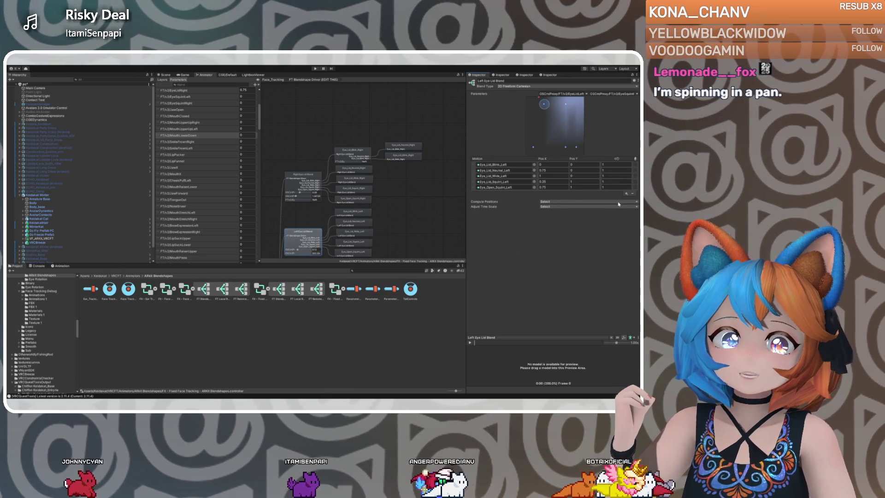
Add a new nested blend tree at the top of Left Eye Lid Blend's motion list.
{"action": "left_click", "coordinate": [626, 193]}
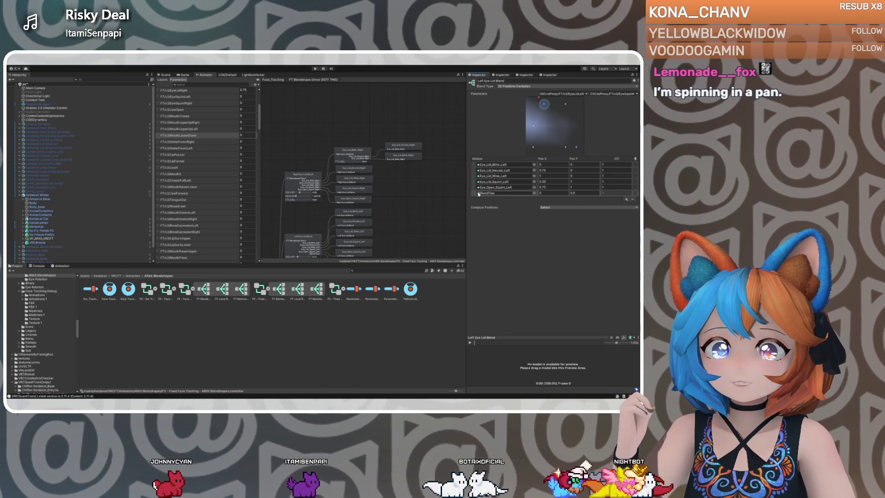
{"action": "left_click_drag", "start_coordinate": [476, 193], "coordinate": [476, 167]}
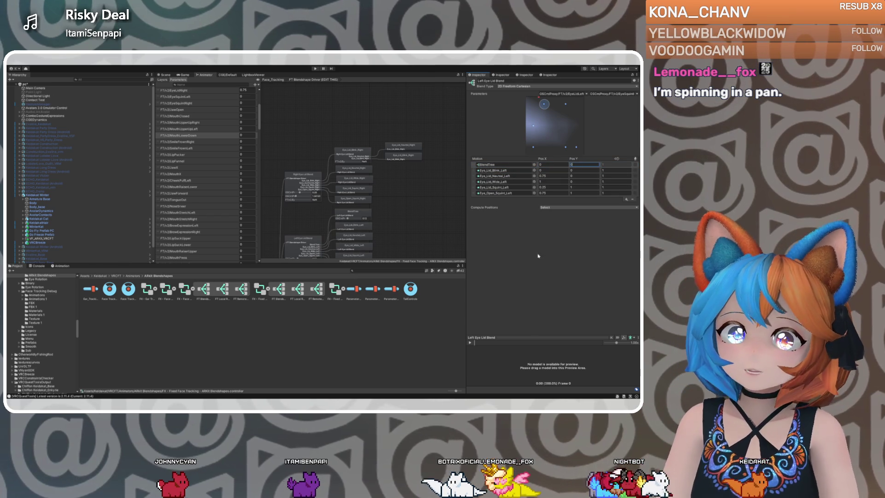
{"action": "left_click", "coordinate": [496, 171]}
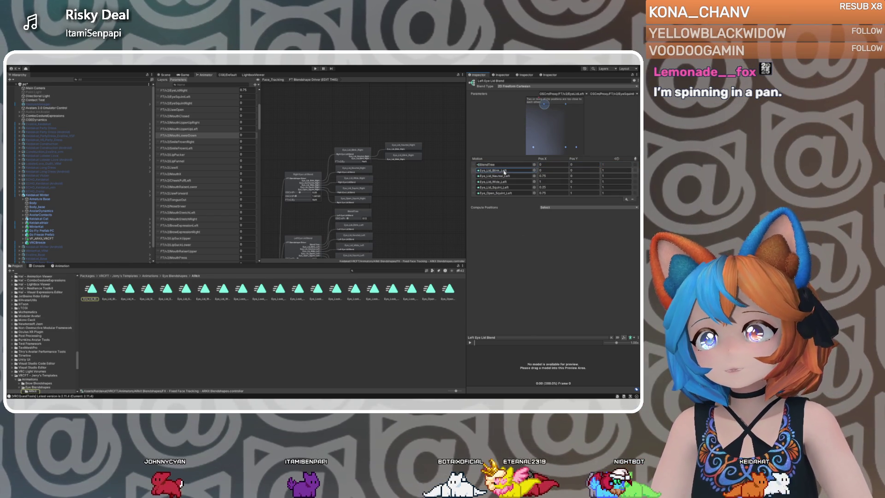
{"action": "left_click", "coordinate": [91, 290]}
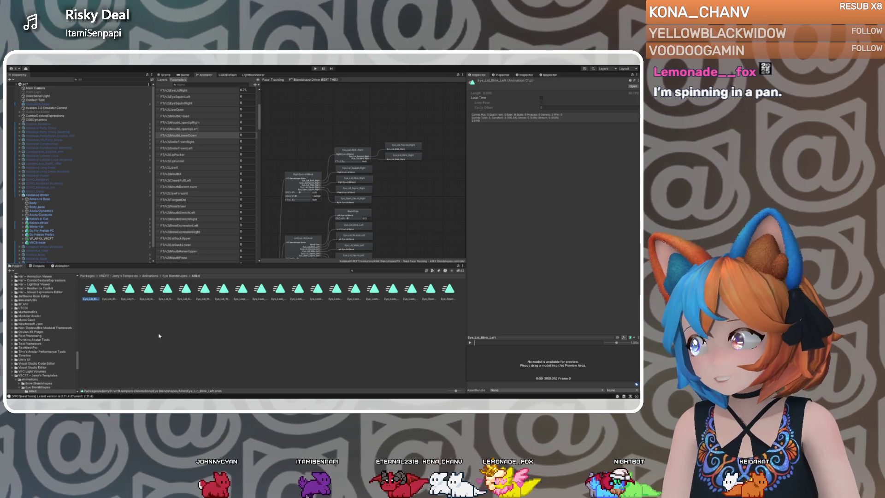
Name the new child tree Eye_Lid_Blink_Left, checking the right blink tree's parameter for reference.
{"action": "left_click", "coordinate": [353, 215]}
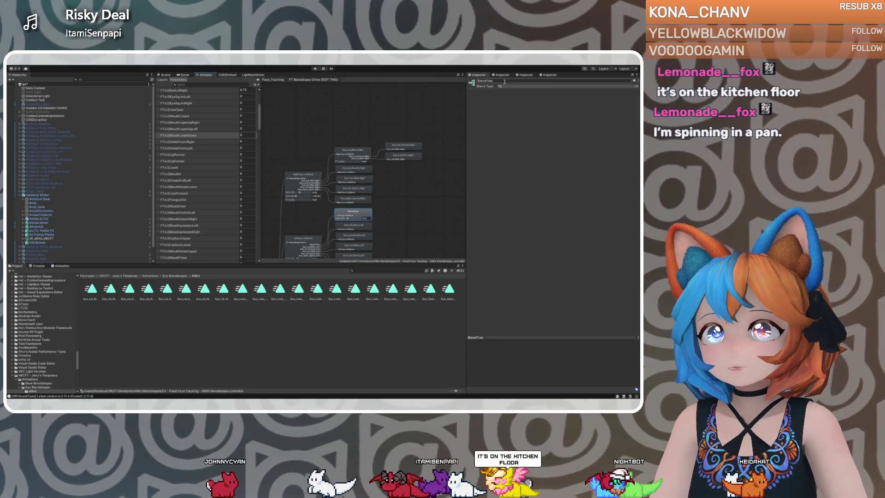
{"action": "type", "text": "Eye_Lid_Blink_Left"}
{"action": "key", "text": "Return"}
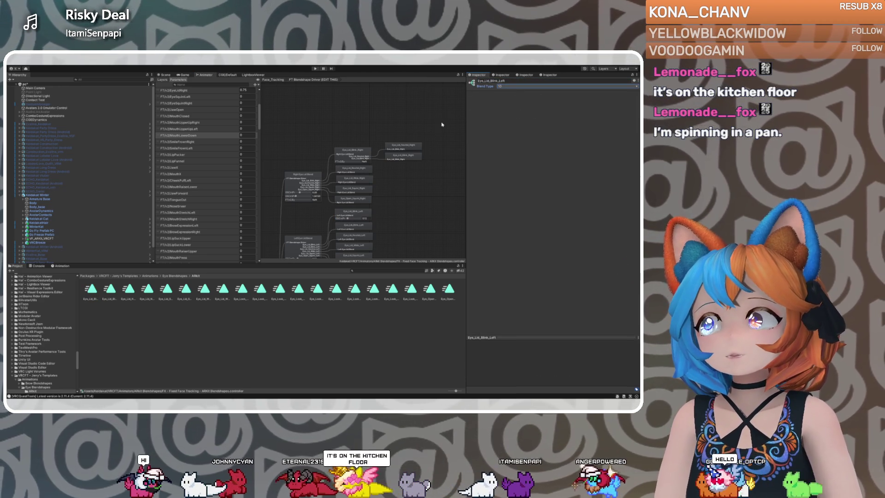
{"action": "left_click", "coordinate": [350, 155]}
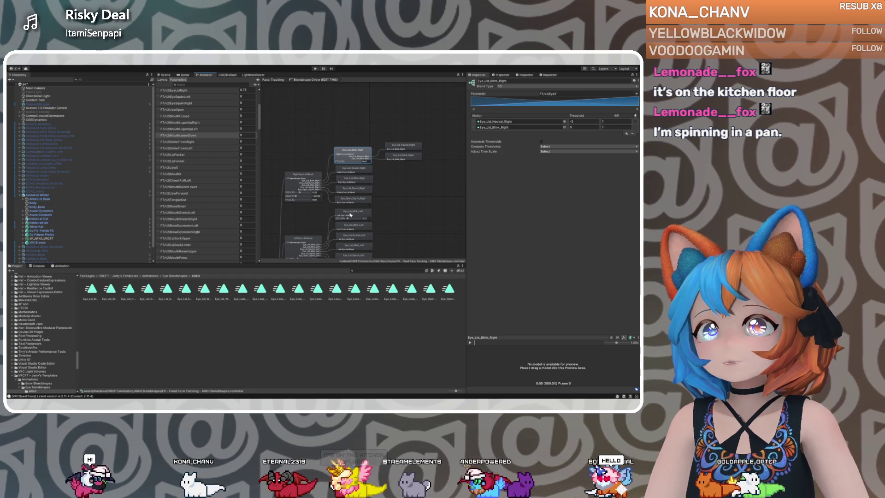
{"action": "left_click", "coordinate": [351, 214]}
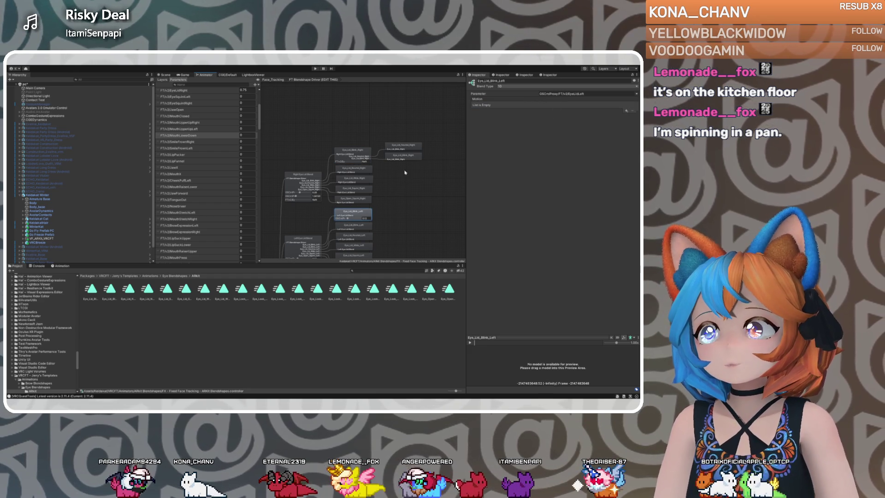
{"action": "left_click", "coordinate": [359, 151]}
{"action": "left_click", "coordinate": [579, 95]}
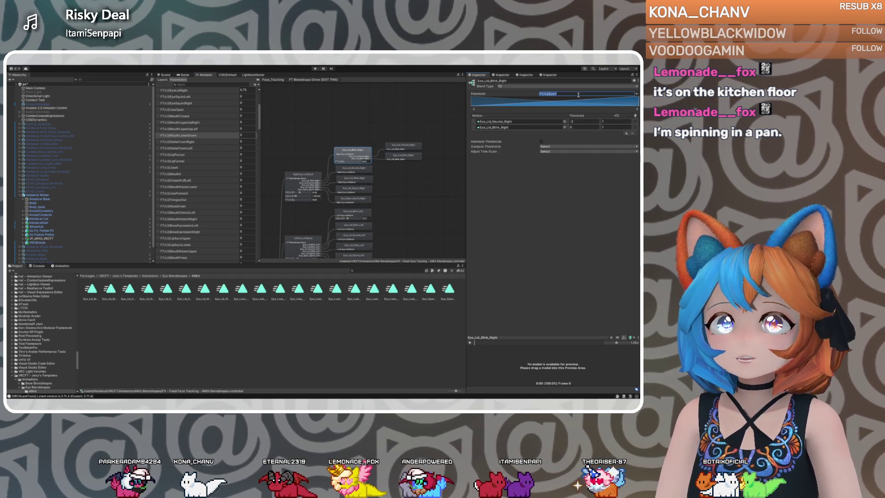
{"action": "left_click", "coordinate": [366, 212]}
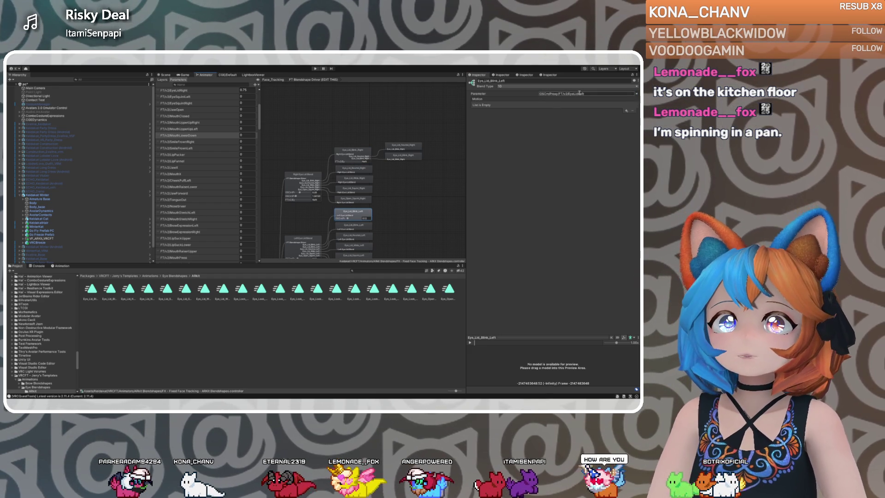
Set the blend parameter to FT/v2/EyeY and add two empty motion slots.
{"action": "left_click", "coordinate": [506, 122]}
{"action": "left_click", "coordinate": [585, 94]}
{"action": "left_click", "coordinate": [615, 108]}
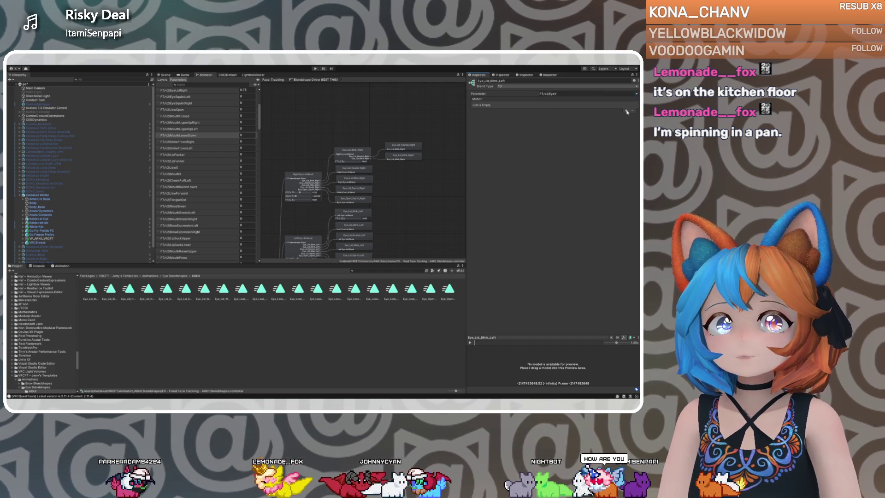
{"action": "left_click", "coordinate": [627, 111]}
{"action": "left_click", "coordinate": [627, 111]}
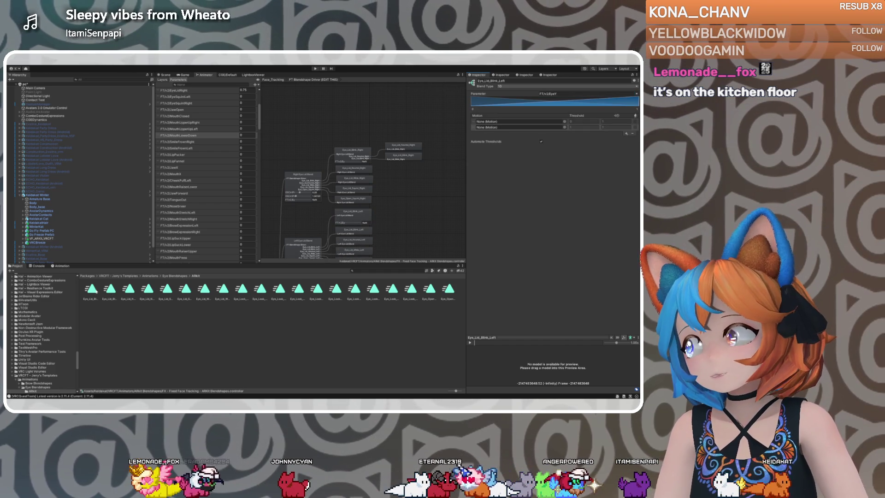
Put Eye_Lid_Blink_Left in the second slot; with Automate Thresholds off, set thresholds 1 and -2.
{"action": "left_click_drag", "start_coordinate": [507, 152], "coordinate": [521, 127]}
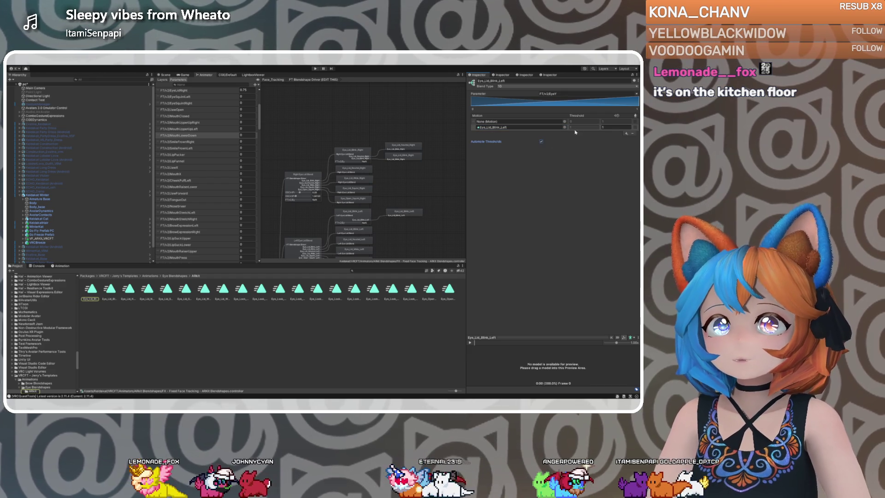
{"action": "left_click", "coordinate": [542, 141]}
{"action": "left_click", "coordinate": [567, 127]}
{"action": "type", "text": "1"}
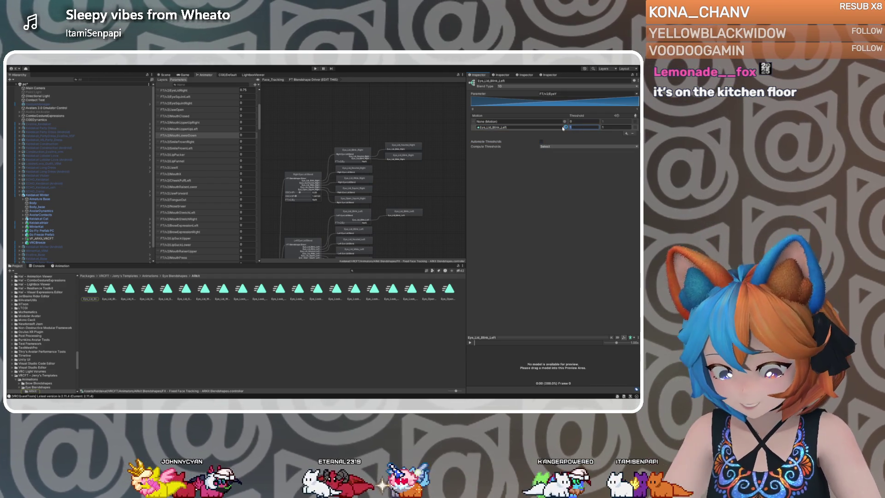
{"action": "left_click", "coordinate": [576, 122]}
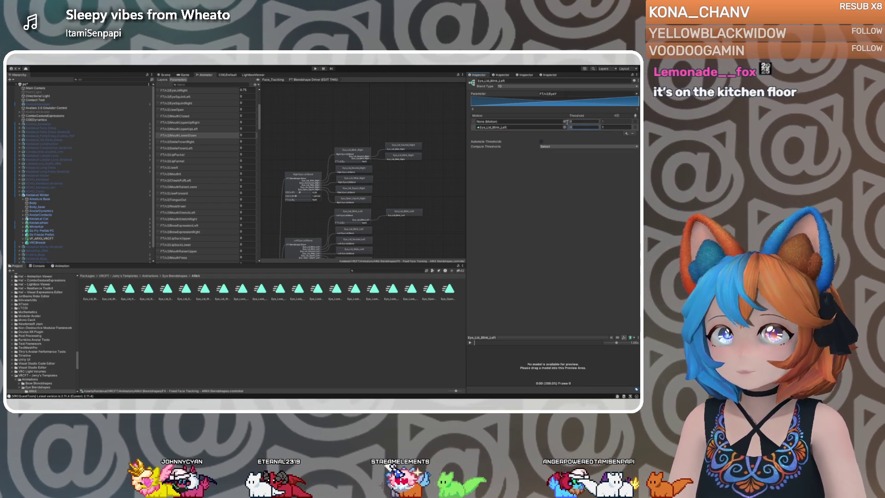
{"action": "left_click", "coordinate": [571, 121]}
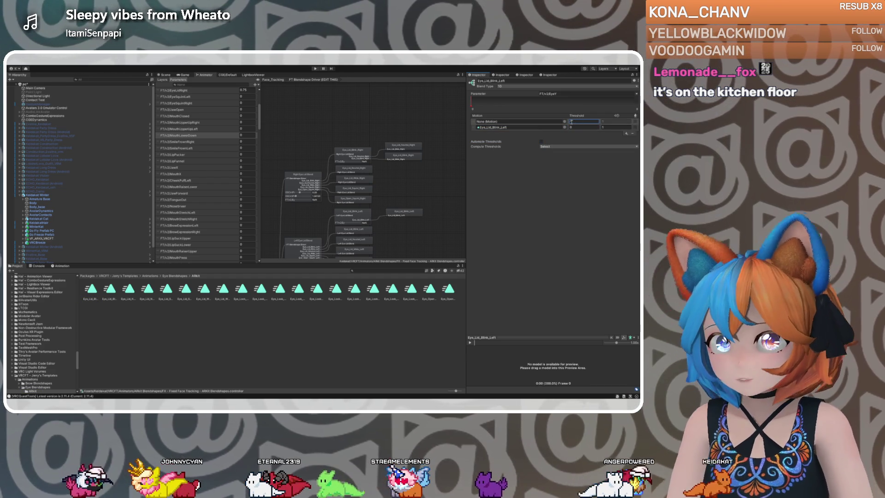
{"action": "key", "text": "Return"}
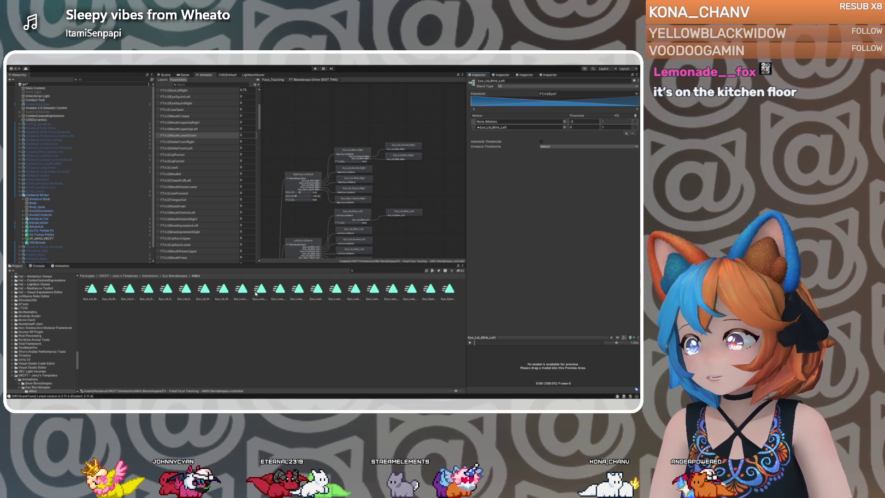
Drag Eye_Lid_Neutral_Left into the empty motion slot, then select the avatar.
{"action": "left_click", "coordinate": [130, 291]}
{"action": "left_click_drag", "start_coordinate": [130, 291], "coordinate": [519, 122]}
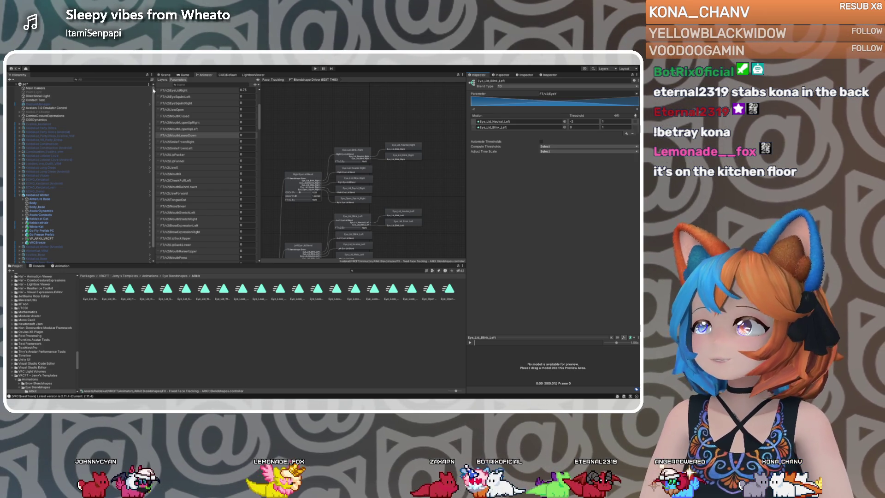
{"action": "left_click", "coordinate": [60, 195]}
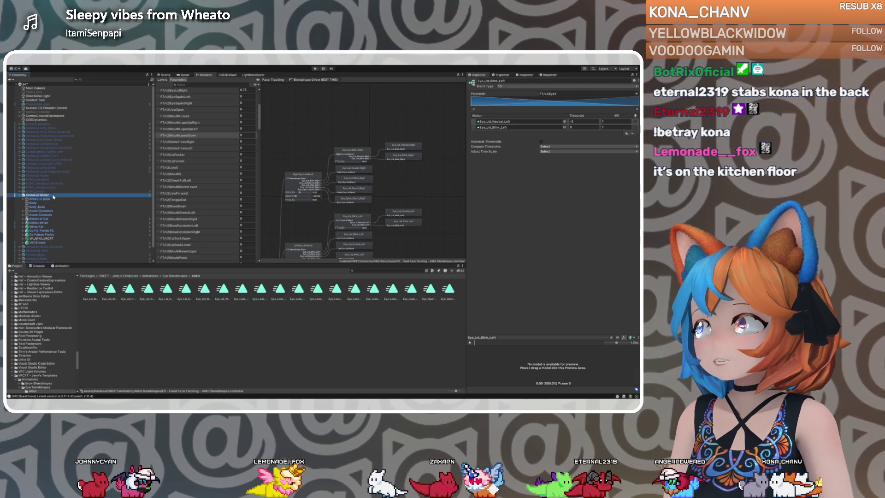
Show the avatar in the Scene view and start Play mode.
{"action": "left_click", "coordinate": [164, 75]}
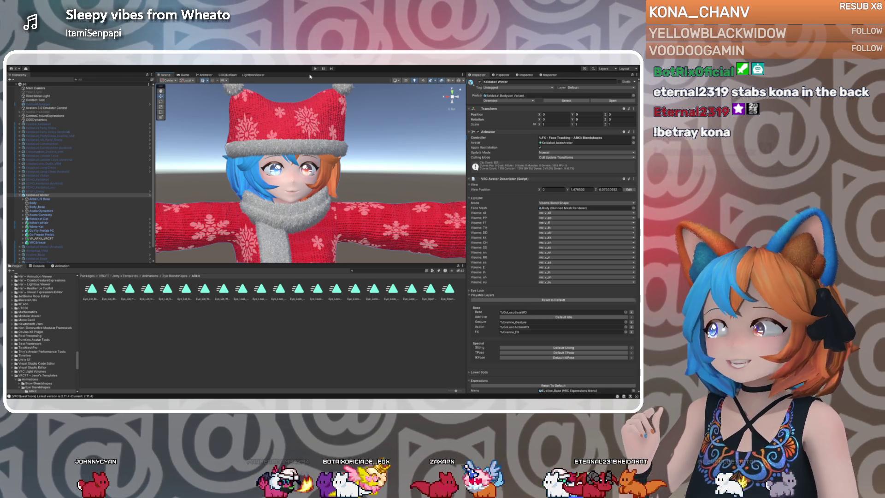
{"action": "left_click", "coordinate": [315, 68]}
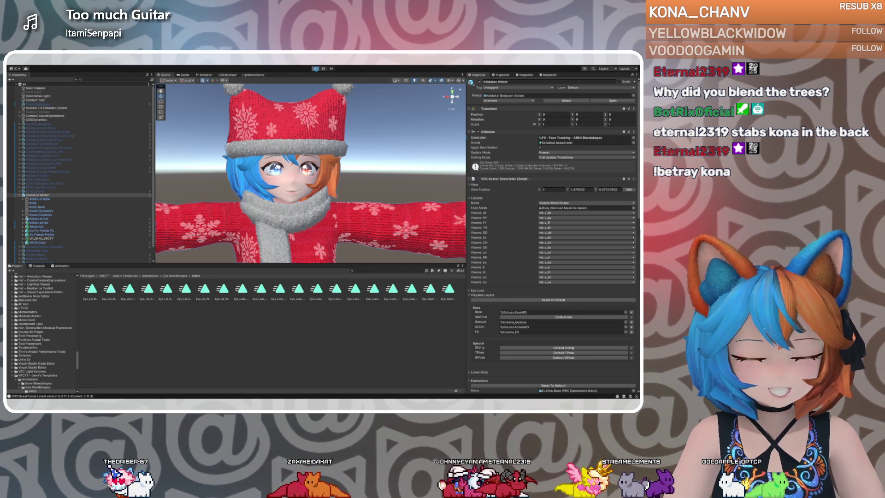
{"action": "left_click", "coordinate": [315, 69]}
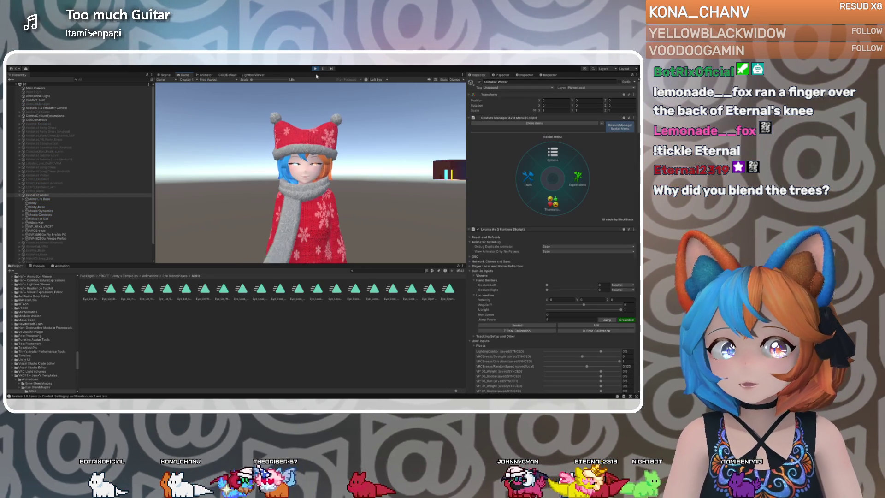
Enable Eye Tracking in the Face Tracking menu and close the right eyelid.
{"action": "left_click", "coordinate": [555, 162]}
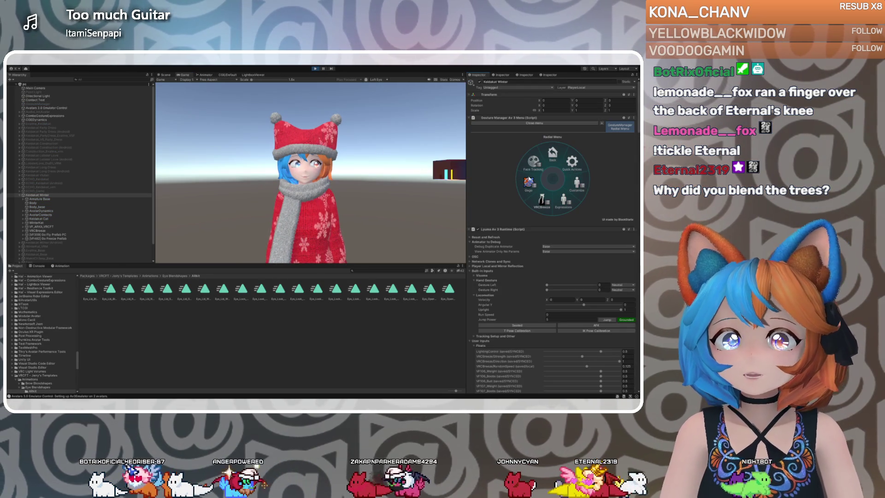
{"action": "left_click", "coordinate": [542, 198]}
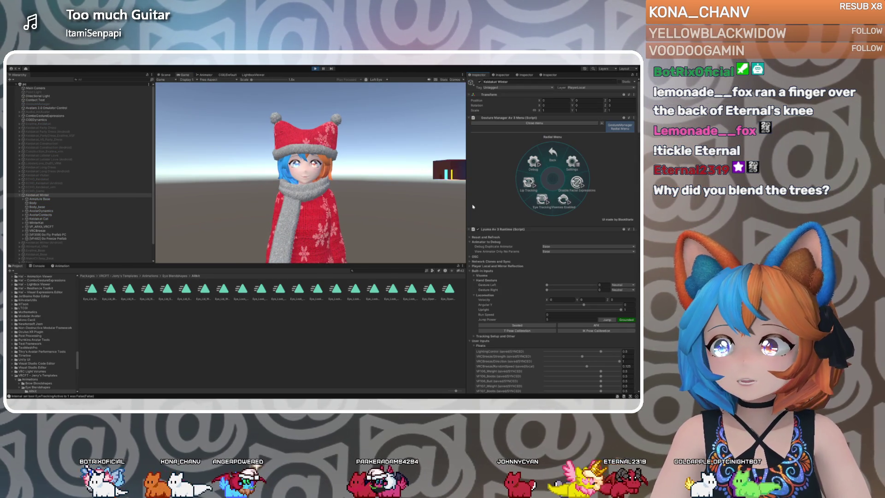
{"action": "scroll", "coordinate": [502, 273], "scroll_direction": "down", "scroll_amount": 3}
{"action": "scroll", "coordinate": [502, 273], "scroll_direction": "down", "scroll_amount": 4}
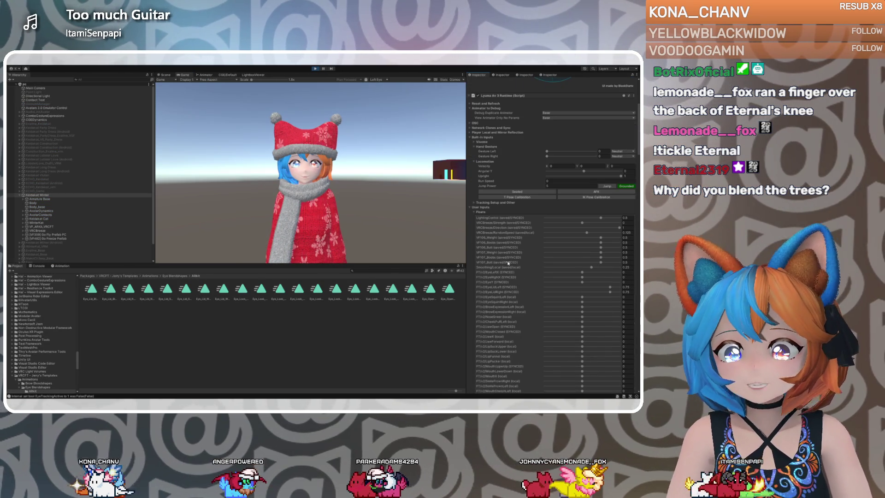
{"action": "left_click_drag", "start_coordinate": [610, 291], "coordinate": [583, 293]}
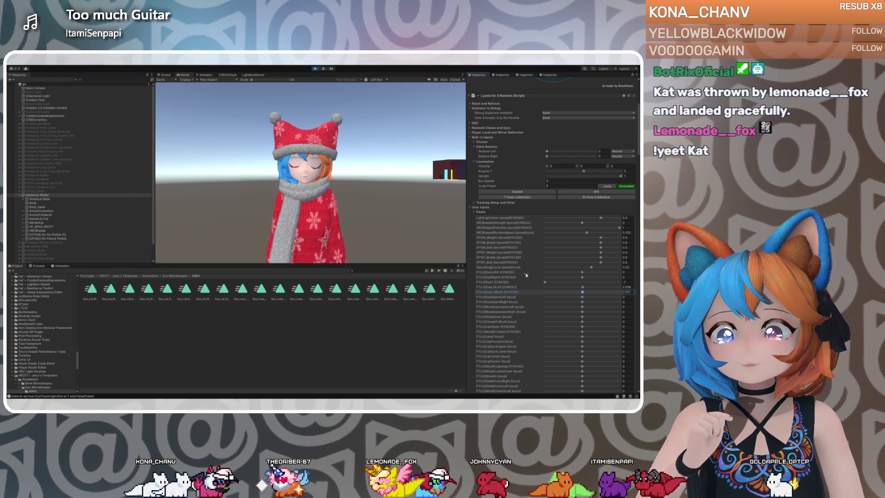
Sweep FT/v2/EyeY and the eyelid sliders to check blinking, then exit Play mode.
{"action": "mouse_move", "coordinate": [547, 286]}
{"action": "left_mouse_down"}
{"action": "mouse_move", "coordinate": [608, 284]}
{"action": "mouse_move", "coordinate": [590, 285]}
{"action": "left_mouse_up"}
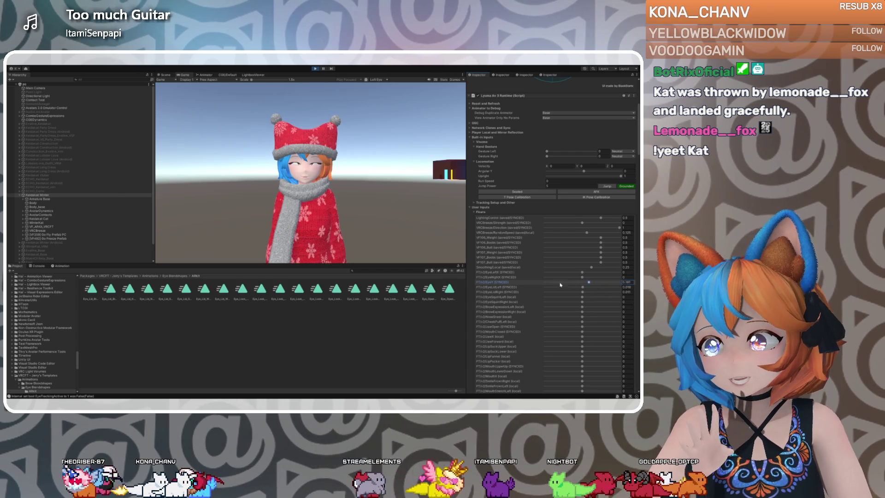
{"action": "mouse_move", "coordinate": [525, 286]}
{"action": "left_mouse_down"}
{"action": "mouse_move", "coordinate": [555, 285]}
{"action": "mouse_move", "coordinate": [513, 286]}
{"action": "left_mouse_up"}
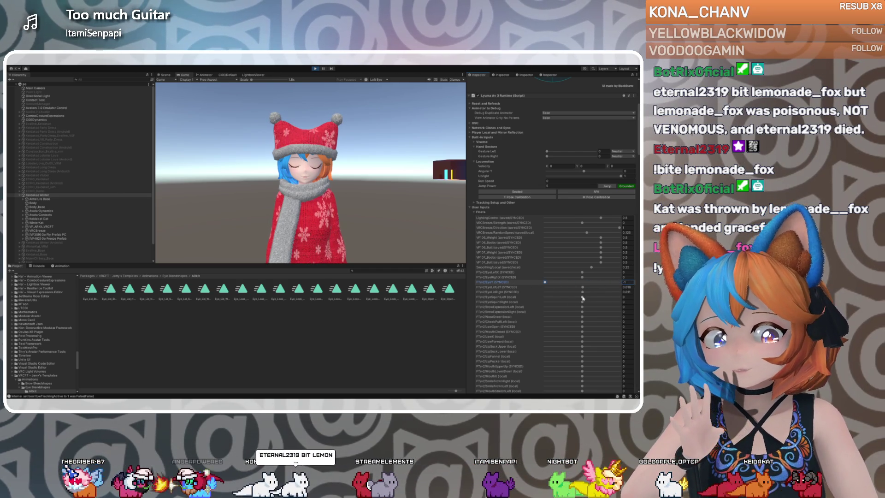
{"action": "mouse_move", "coordinate": [583, 292]}
{"action": "left_mouse_down"}
{"action": "mouse_move", "coordinate": [619, 286]}
{"action": "mouse_move", "coordinate": [611, 293]}
{"action": "left_mouse_up"}
{"action": "mouse_move", "coordinate": [545, 282]}
{"action": "left_mouse_down"}
{"action": "mouse_move", "coordinate": [579, 283]}
{"action": "mouse_move", "coordinate": [582, 296]}
{"action": "mouse_move", "coordinate": [582, 283]}
{"action": "mouse_move", "coordinate": [548, 287]}
{"action": "left_mouse_up"}
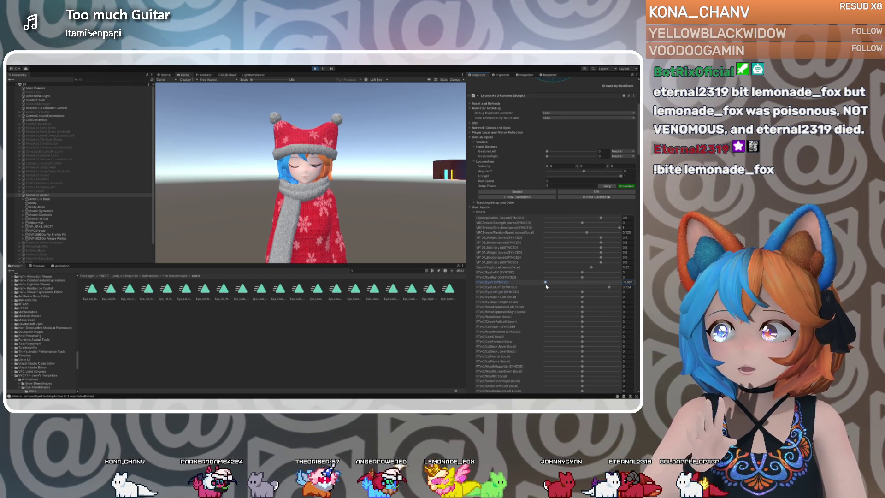
{"action": "mouse_move", "coordinate": [546, 287]}
{"action": "left_mouse_down"}
{"action": "mouse_move", "coordinate": [581, 288]}
{"action": "mouse_move", "coordinate": [570, 287]}
{"action": "left_mouse_up"}
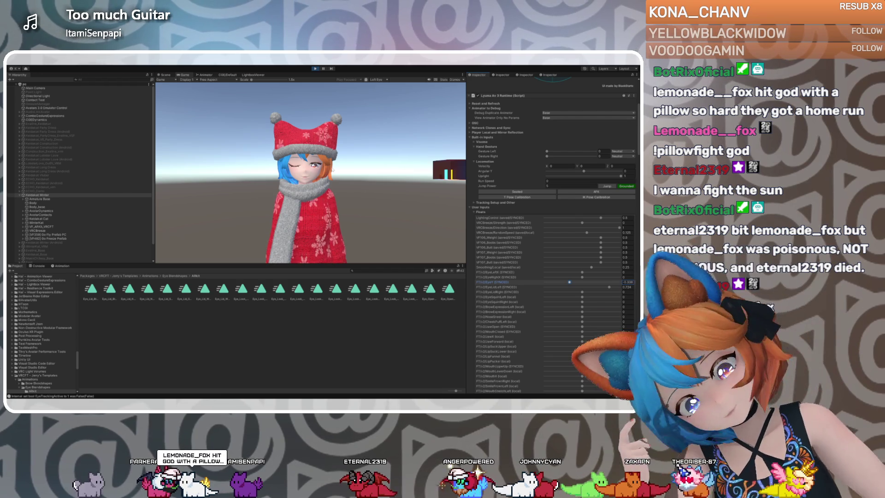
{"action": "left_click", "coordinate": [316, 70]}
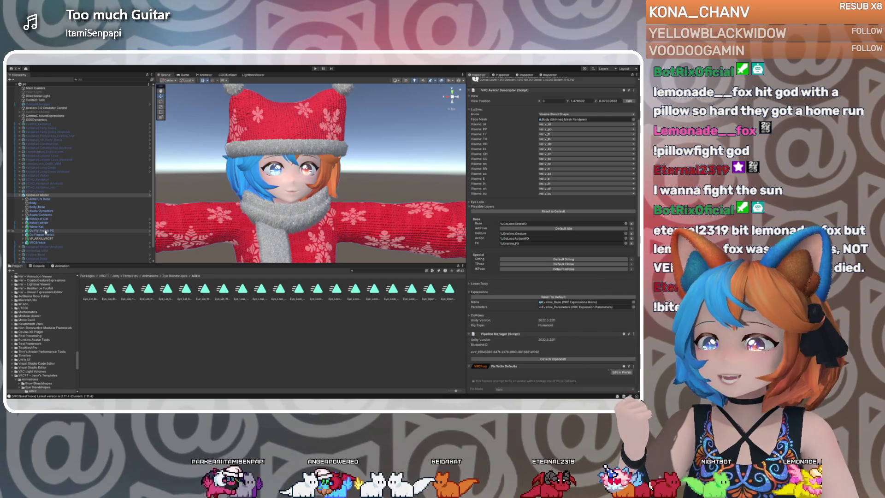
In FT Blendshape Driver, set Eye_Lid_Blink_Right's Eye_Lid_Neutral_Right threshold to -1.25.
{"action": "left_click", "coordinate": [41, 238]}
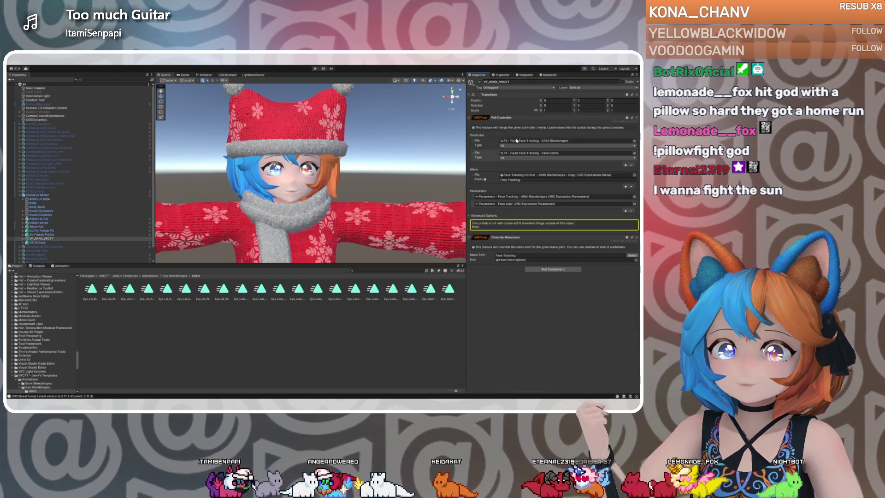
{"action": "double_click", "coordinate": [517, 140]}
{"action": "double_click", "coordinate": [359, 196]}
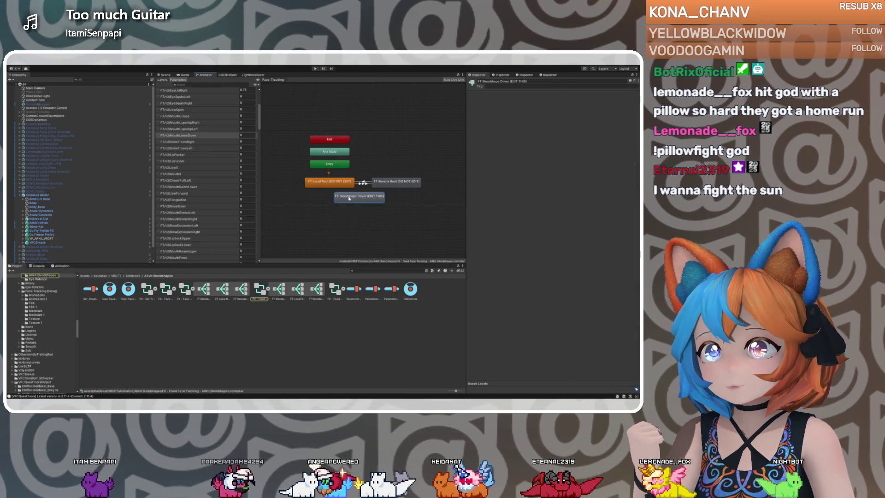
{"action": "left_click", "coordinate": [369, 159]}
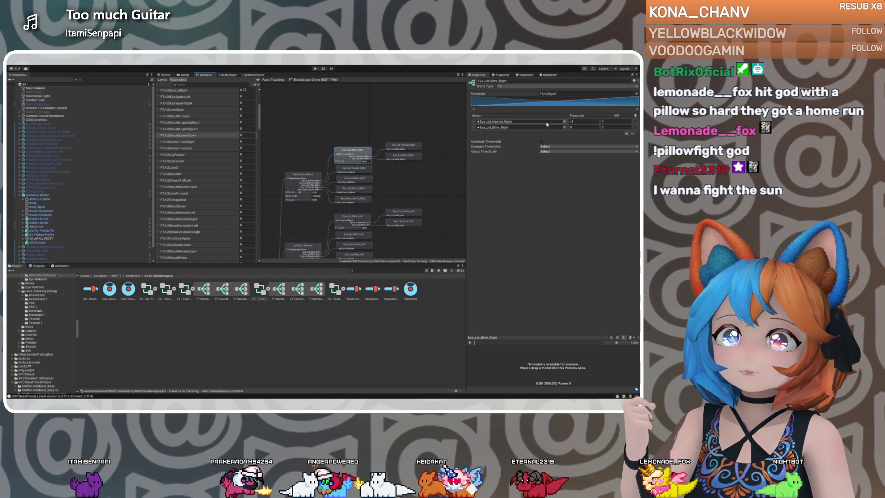
{"action": "left_click", "coordinate": [578, 121]}
{"action": "type", "text": "-1.25"}
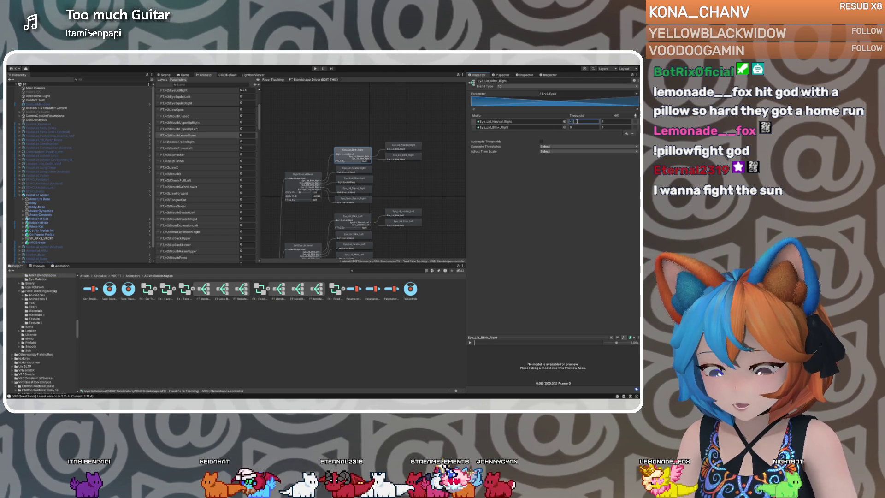
{"action": "key", "text": "Return"}
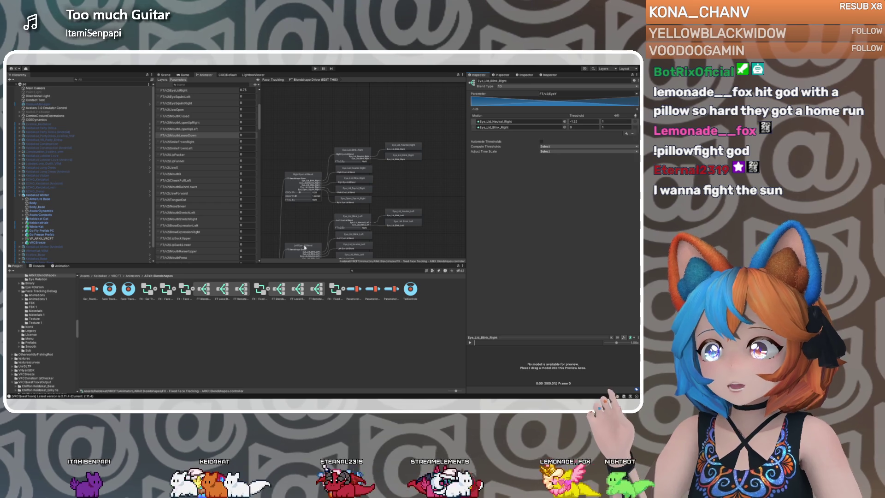
Delete the duplicate Eye_Lid_Blink_Left motion from Left Eye Lid Blend.
{"action": "left_click", "coordinate": [305, 248]}
{"action": "left_click", "coordinate": [505, 170]}
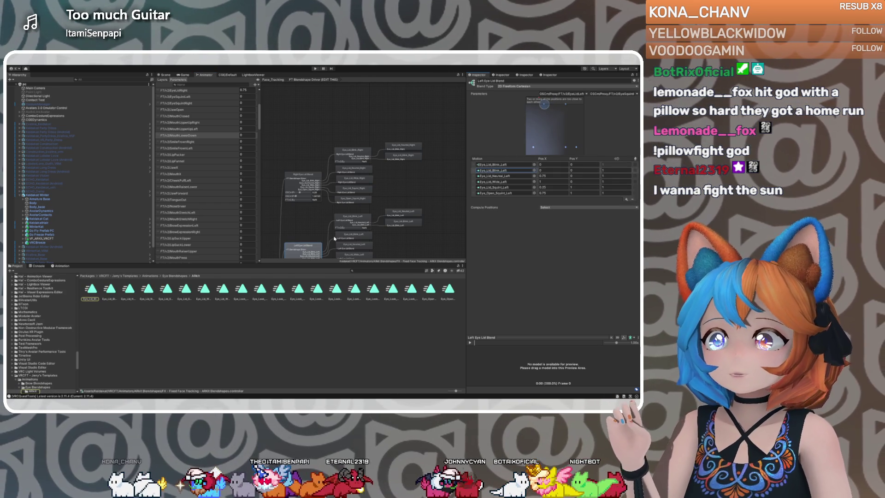
{"action": "key", "text": "Delete"}
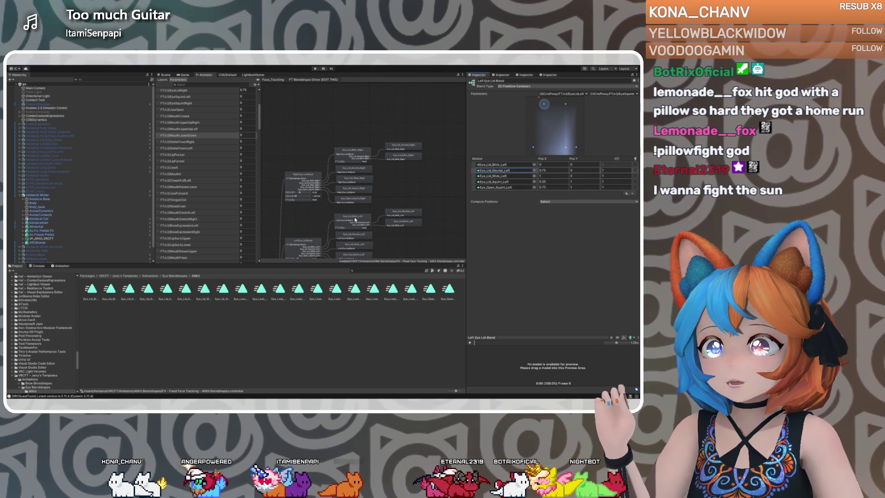
Edit Eye_Lid_Blink_Left's first threshold, then select the Keidakat Winter avatar.
{"action": "left_click", "coordinate": [355, 220]}
{"action": "left_click", "coordinate": [576, 122]}
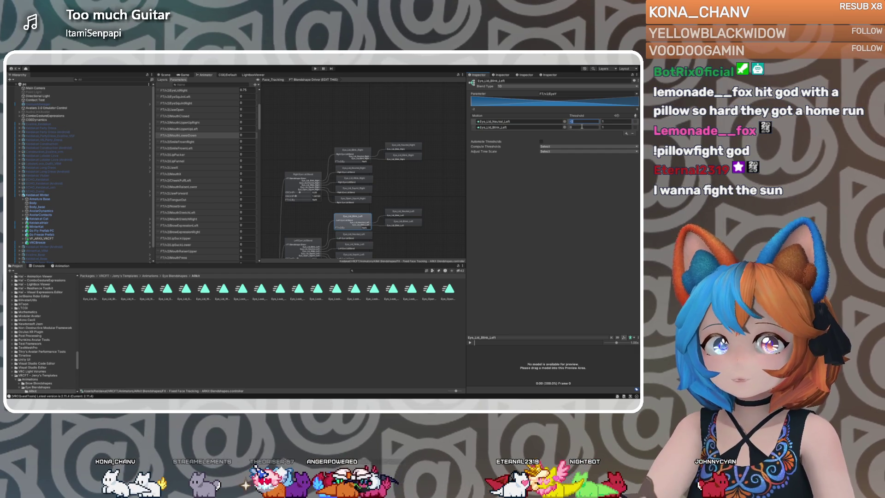
{"action": "type", "text": "1"}
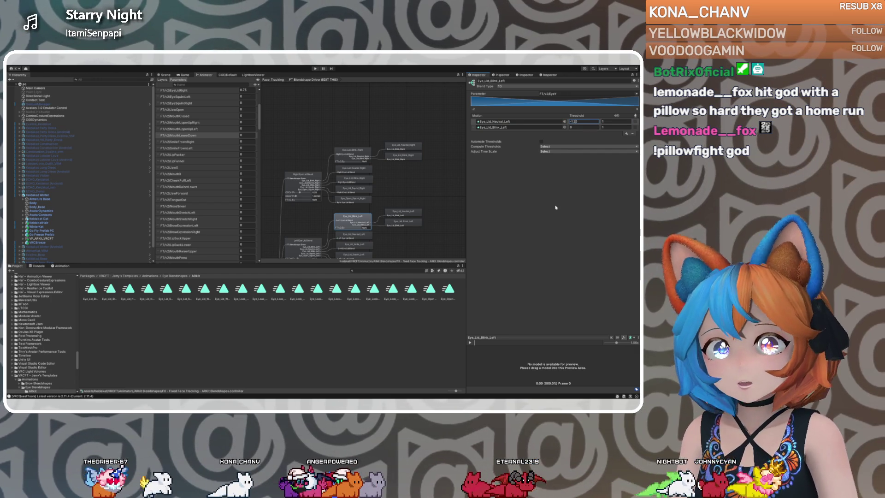
{"action": "left_click", "coordinate": [551, 207]}
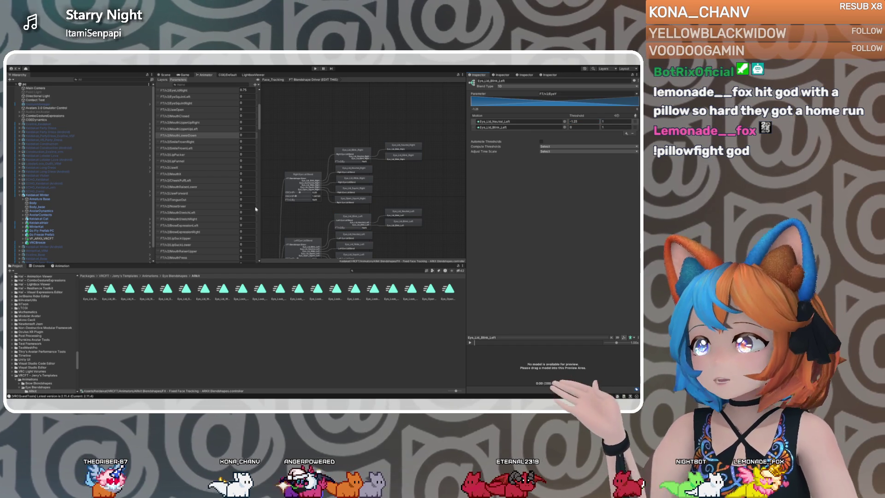
{"action": "left_click", "coordinate": [49, 196]}
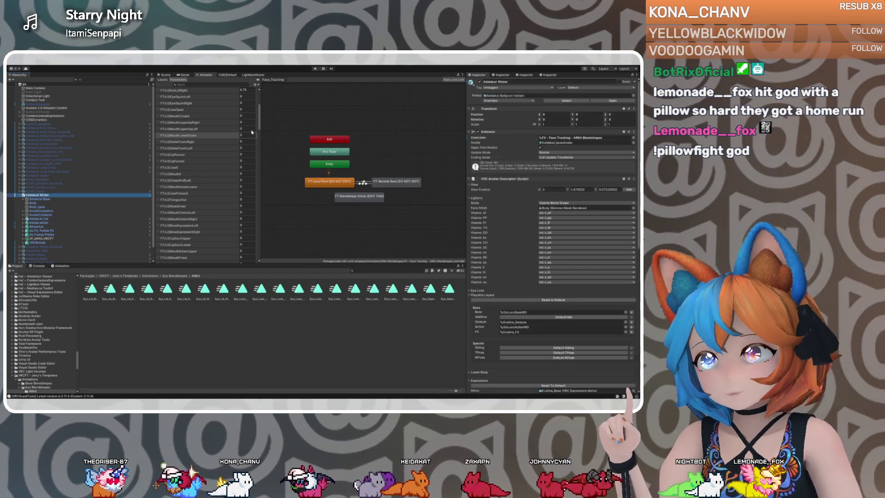
Show Keidakat Winter in the Scene view, start Play mode and open its Expressions menu.
{"action": "left_click", "coordinate": [165, 75]}
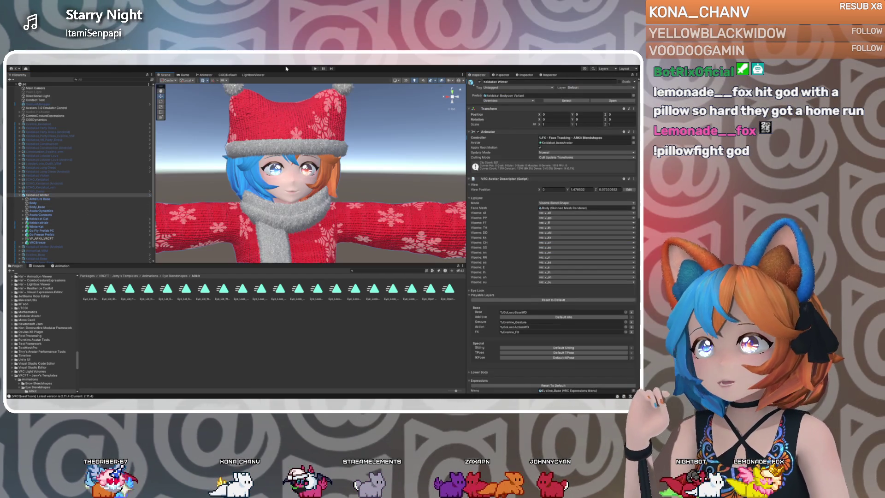
{"action": "left_click", "coordinate": [315, 68]}
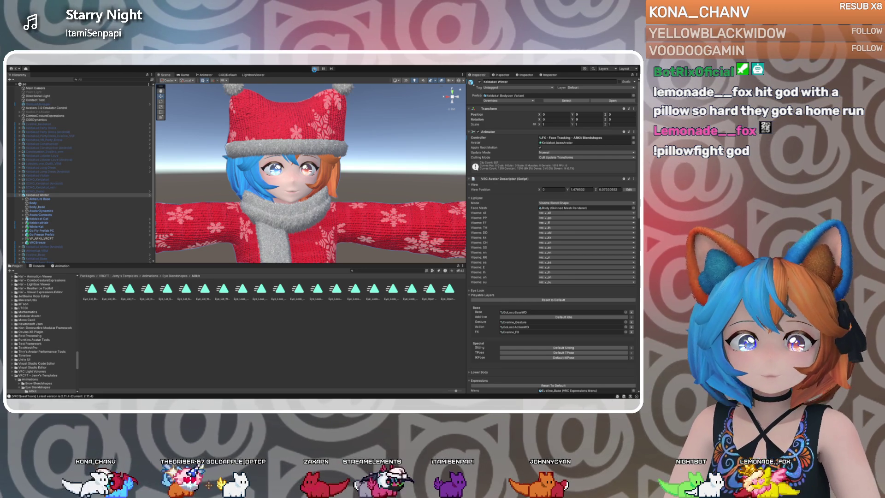
{"action": "left_click", "coordinate": [315, 69]}
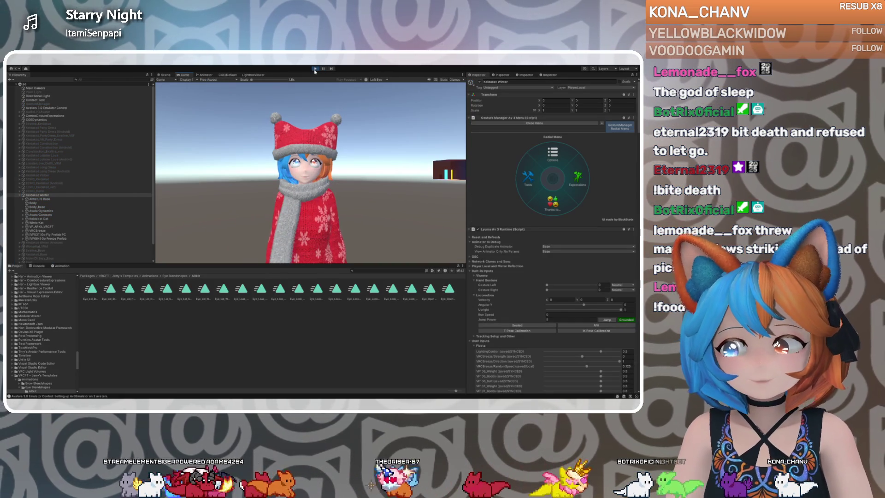
{"action": "left_click", "coordinate": [577, 178]}
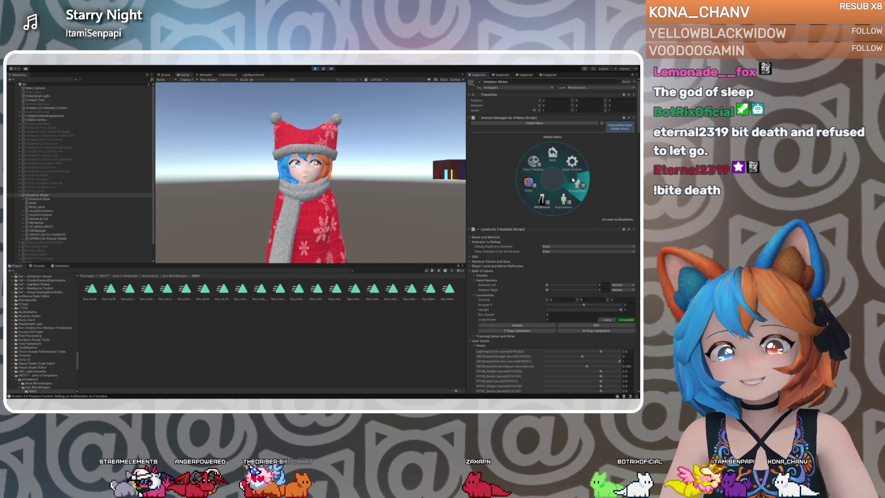
Toggle Eye Tracking on under Face Tracking and scroll to the Av3 float parameters.
{"action": "left_click", "coordinate": [533, 162]}
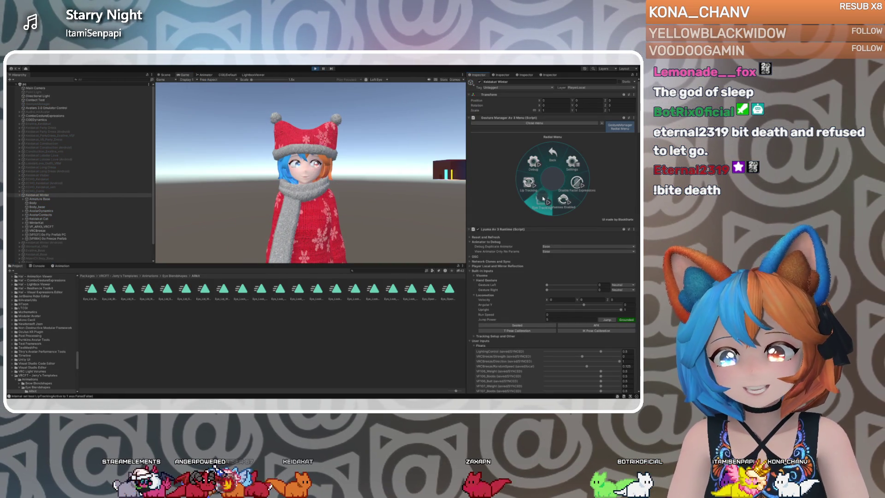
{"action": "left_click", "coordinate": [543, 199]}
{"action": "scroll", "coordinate": [496, 300], "scroll_direction": "down", "scroll_amount": 5}
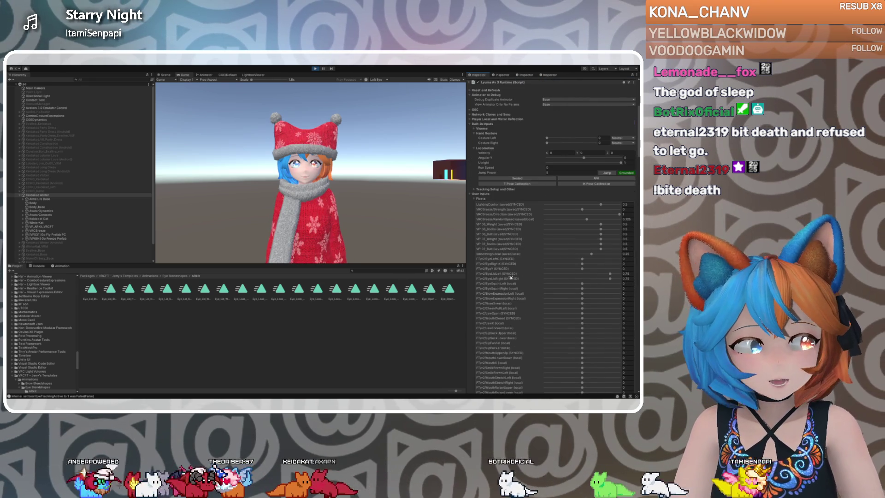
{"action": "scroll", "coordinate": [554, 291], "scroll_direction": "down", "scroll_amount": 1}
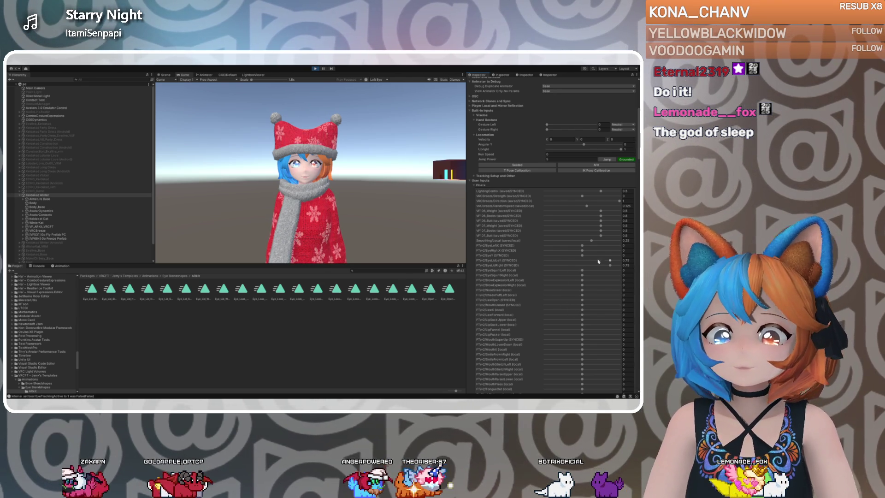
Lower EyeLidRight to 0.715, push EyeY down, and set EyeLidLeft to -1.
{"action": "left_click_drag", "start_coordinate": [611, 266], "coordinate": [543, 267]}
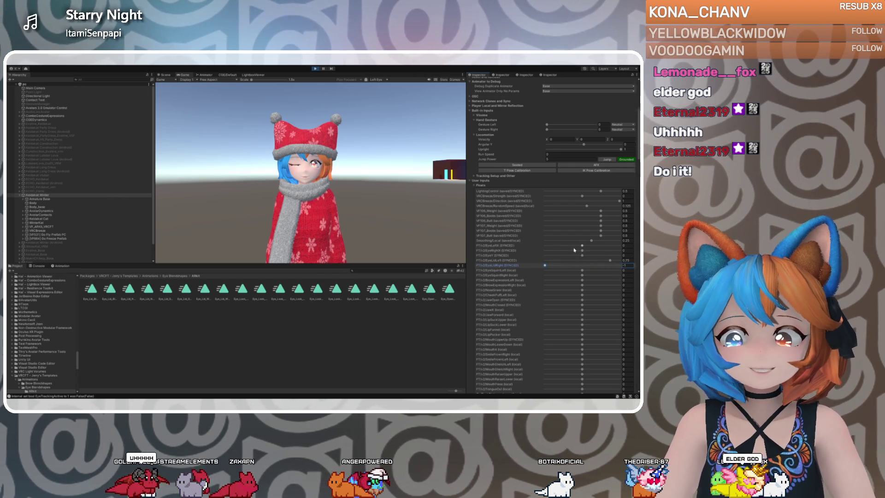
{"action": "mouse_move", "coordinate": [583, 256]}
{"action": "left_mouse_down"}
{"action": "mouse_move", "coordinate": [542, 259]}
{"action": "mouse_move", "coordinate": [582, 257]}
{"action": "left_mouse_up"}
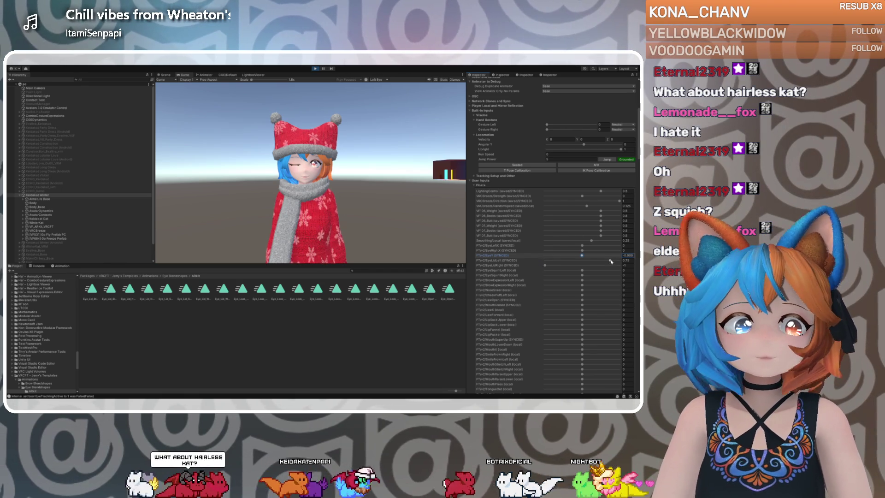
{"action": "left_click_drag", "start_coordinate": [611, 262], "coordinate": [545, 260]}
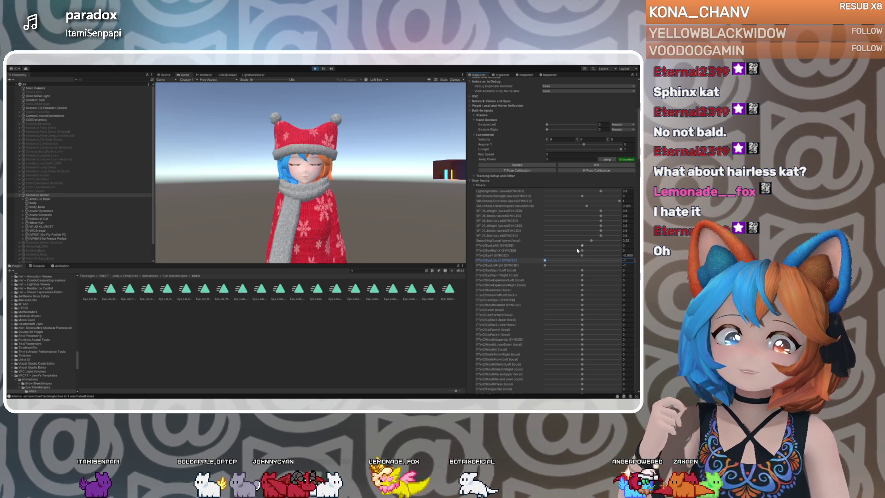
Settle EyeY at -0.447, EyeLidLeft at 0.682 and EyeLidRight near -0.8 to reopen the eyes.
{"action": "left_click_drag", "start_coordinate": [583, 256], "coordinate": [537, 258]}
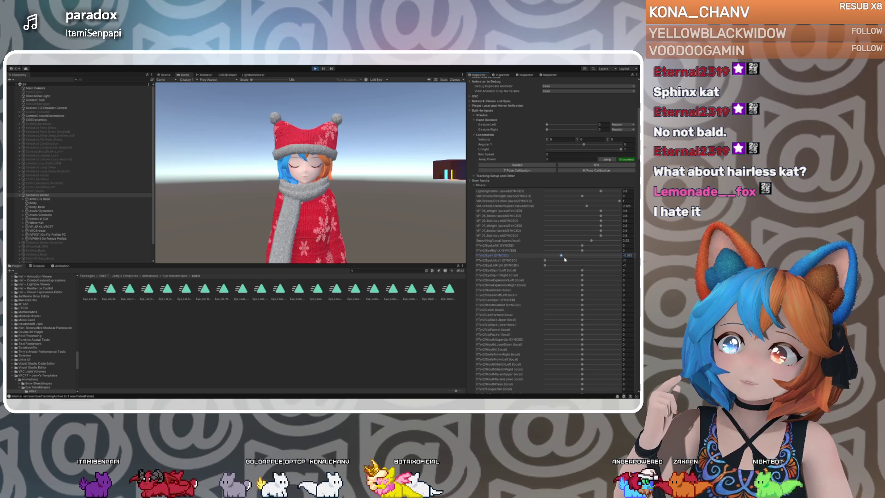
{"action": "mouse_move", "coordinate": [537, 258]}
{"action": "left_mouse_down"}
{"action": "mouse_move", "coordinate": [582, 258]}
{"action": "mouse_move", "coordinate": [540, 253]}
{"action": "mouse_move", "coordinate": [551, 254]}
{"action": "left_mouse_up"}
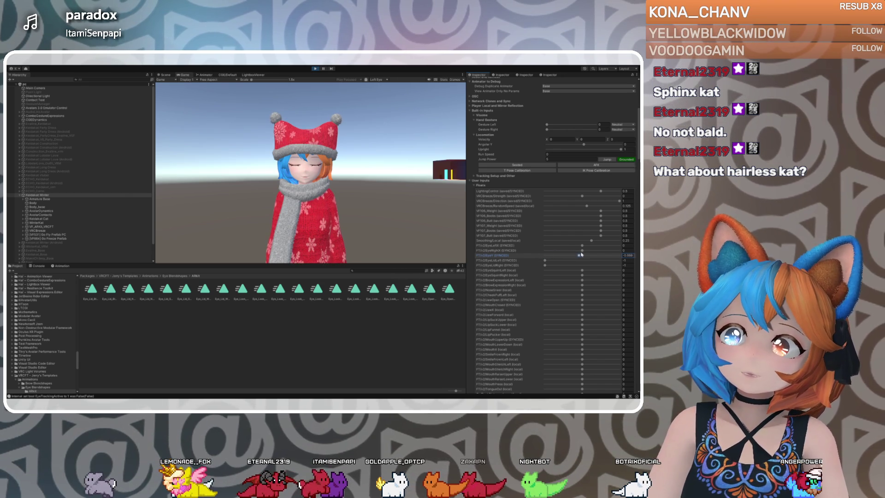
{"action": "left_click_drag", "start_coordinate": [569, 255], "coordinate": [566, 255]}
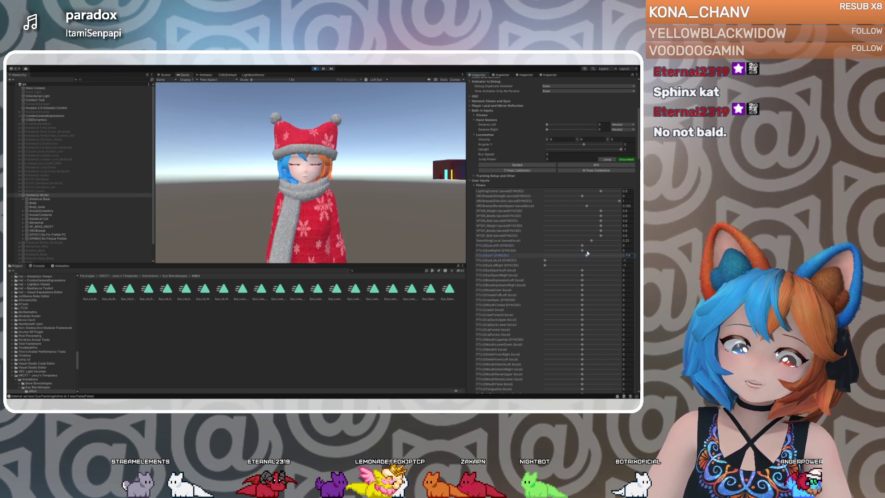
{"action": "left_click_drag", "start_coordinate": [549, 261], "coordinate": [583, 261]}
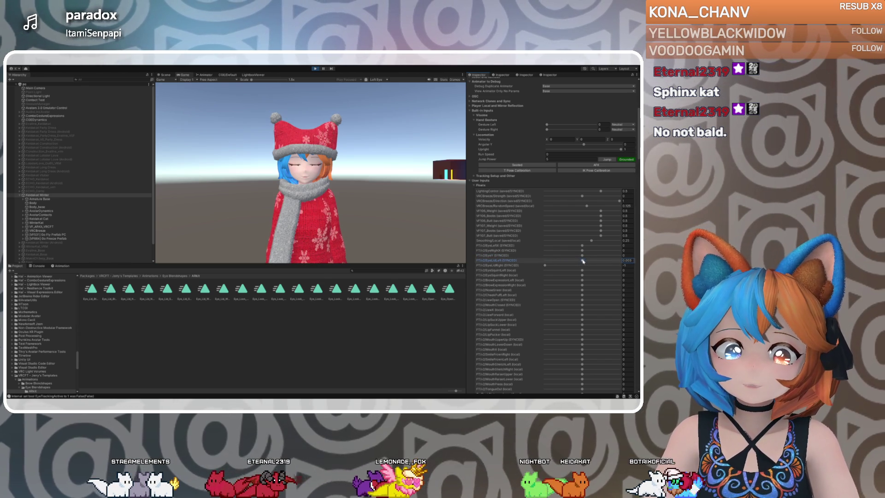
{"action": "left_click_drag", "start_coordinate": [599, 261], "coordinate": [608, 261]}
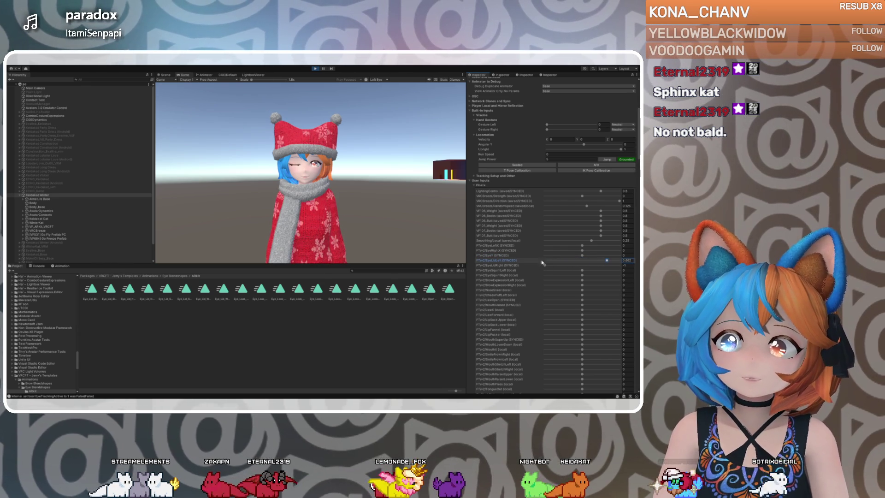
{"action": "left_click_drag", "start_coordinate": [545, 266], "coordinate": [606, 268]}
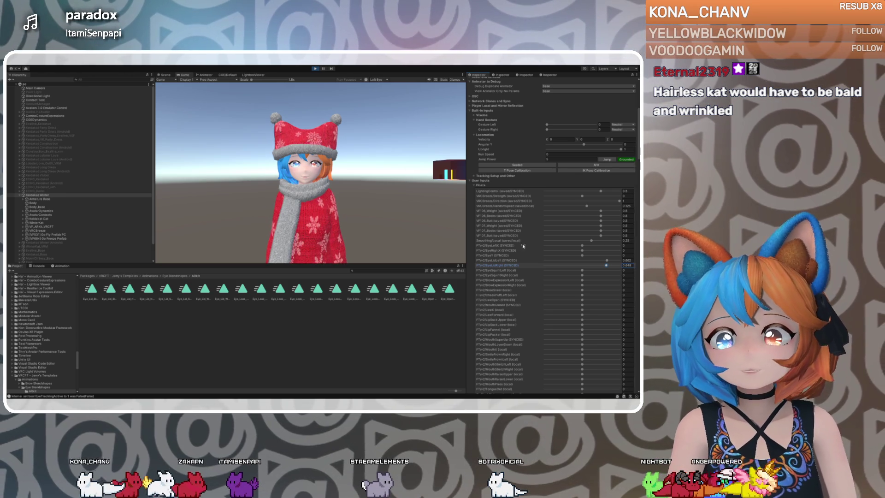
Scroll to MouthUpperUp and raise it from 0.075 to 0.100.
{"action": "scroll", "coordinate": [518, 234], "scroll_direction": "down", "scroll_amount": 4}
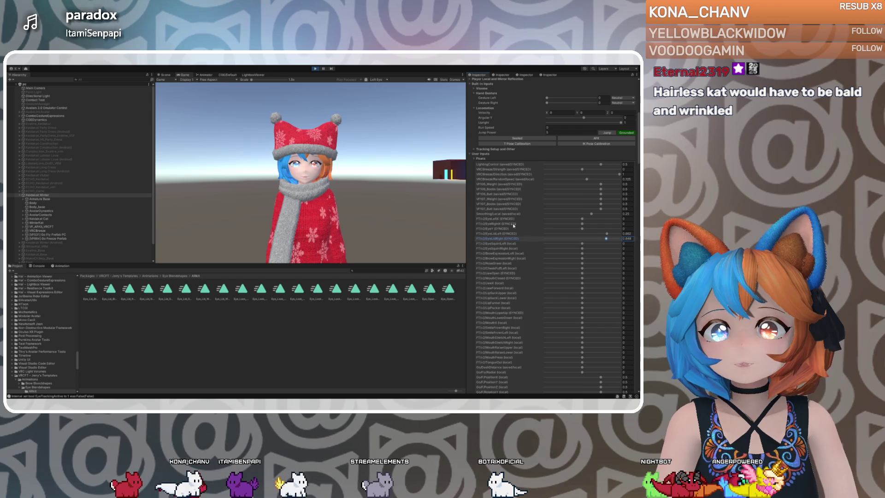
{"action": "scroll", "coordinate": [514, 226], "scroll_direction": "down", "scroll_amount": 3}
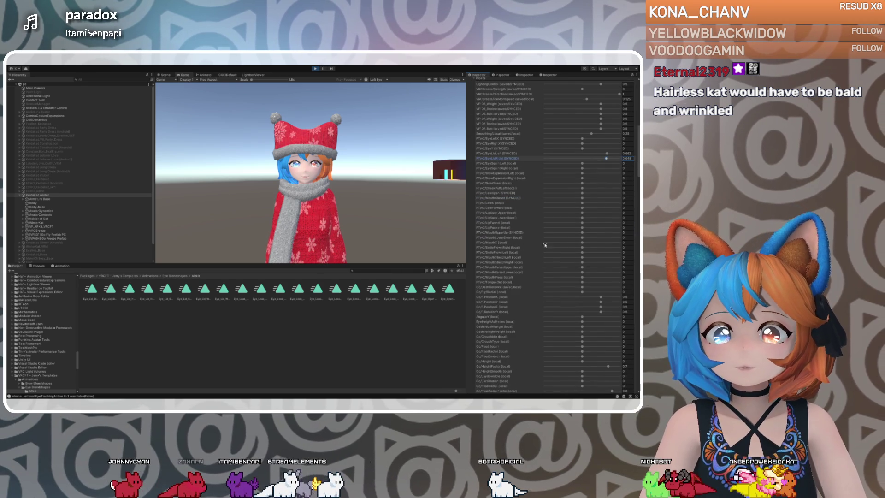
{"action": "left_click", "coordinate": [582, 233]}
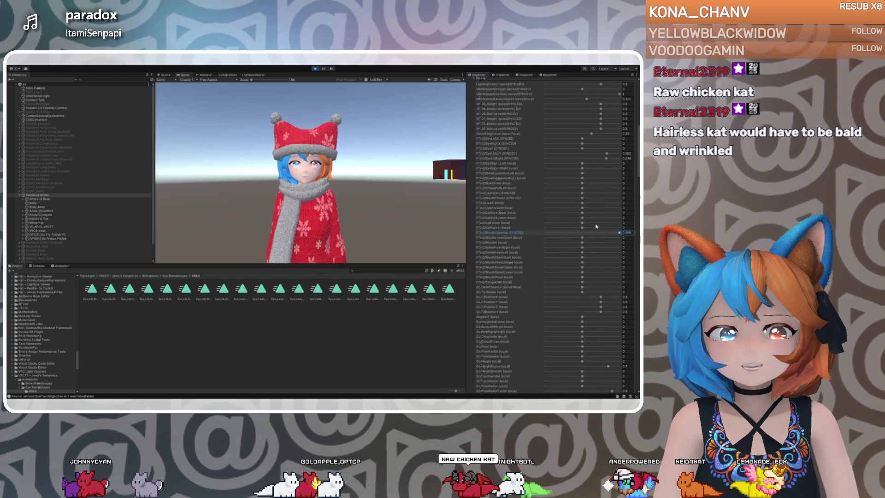
{"action": "left_click", "coordinate": [586, 233]}
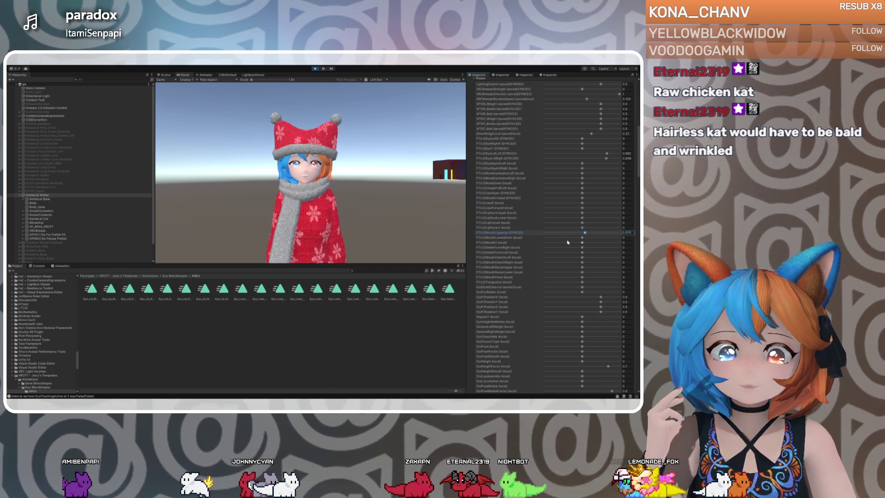
{"action": "left_click_drag", "start_coordinate": [585, 233], "coordinate": [586, 233]}
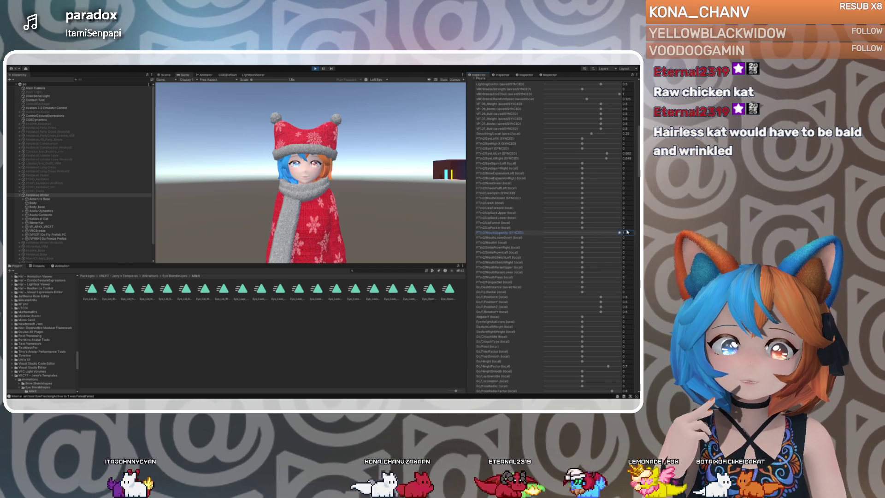
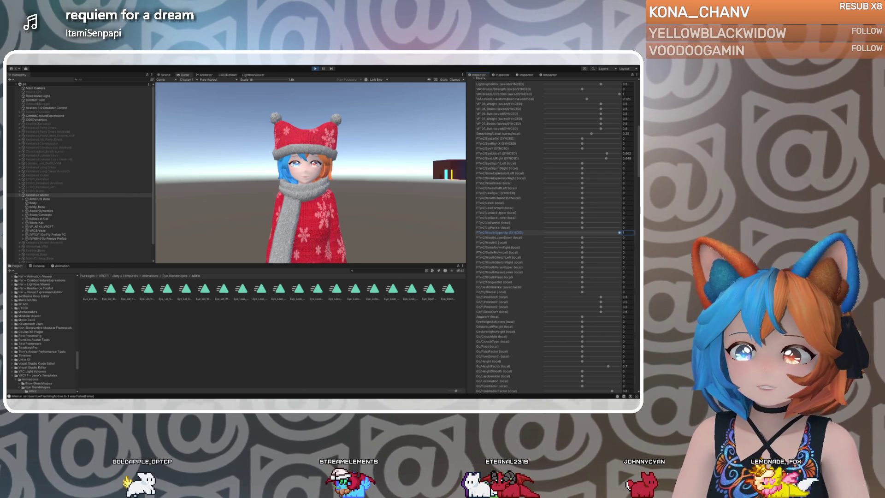
Clear the selection, then stop play mode to get back to editing the winter-outfit avatar.
{"action": "left_click", "coordinate": [447, 335]}
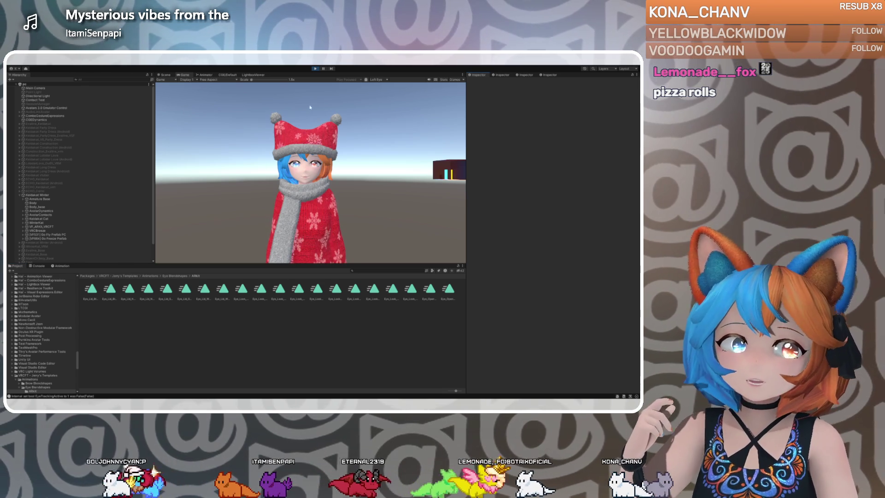
{"action": "left_click", "coordinate": [315, 70]}
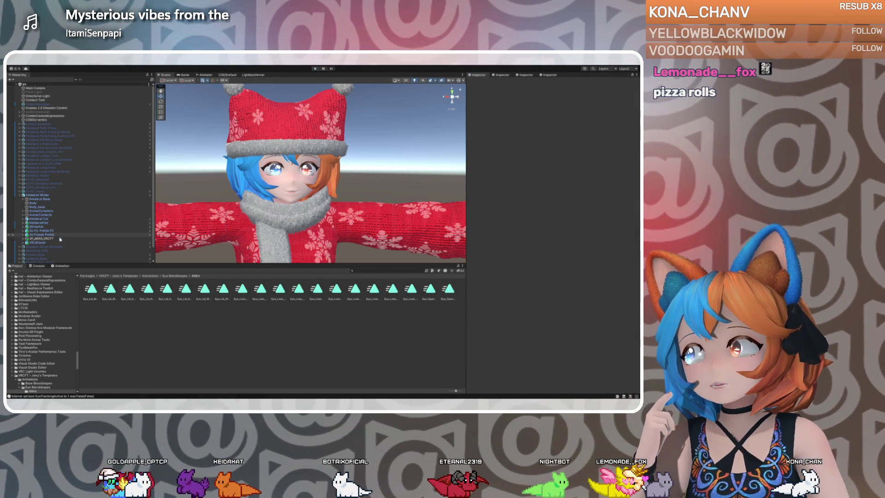
Open the VF_ARKit_VRCFT prefab's expression parameters and find the FT/v2/MouthUpperUp entry.
{"action": "left_click", "coordinate": [46, 239]}
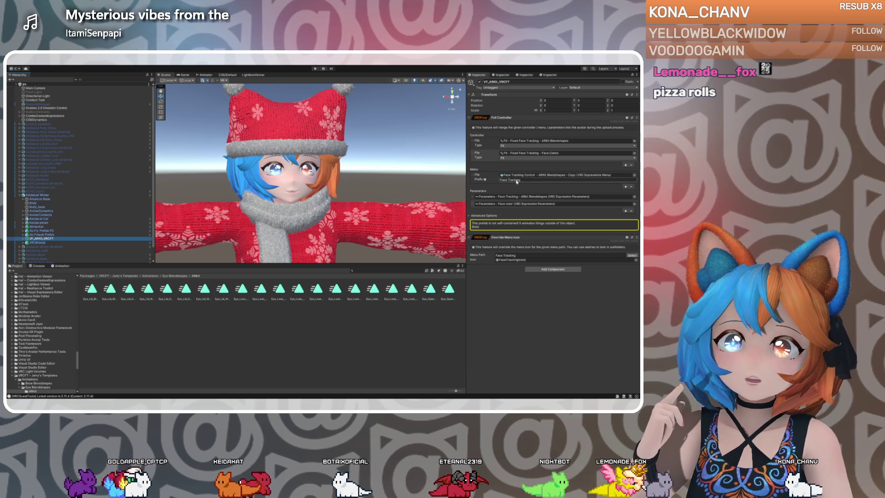
{"action": "left_click", "coordinate": [511, 197]}
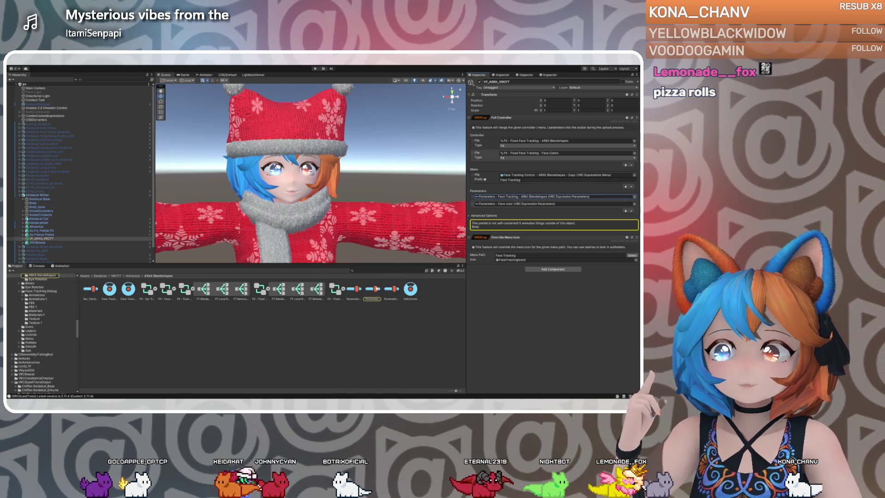
{"action": "left_click", "coordinate": [373, 294]}
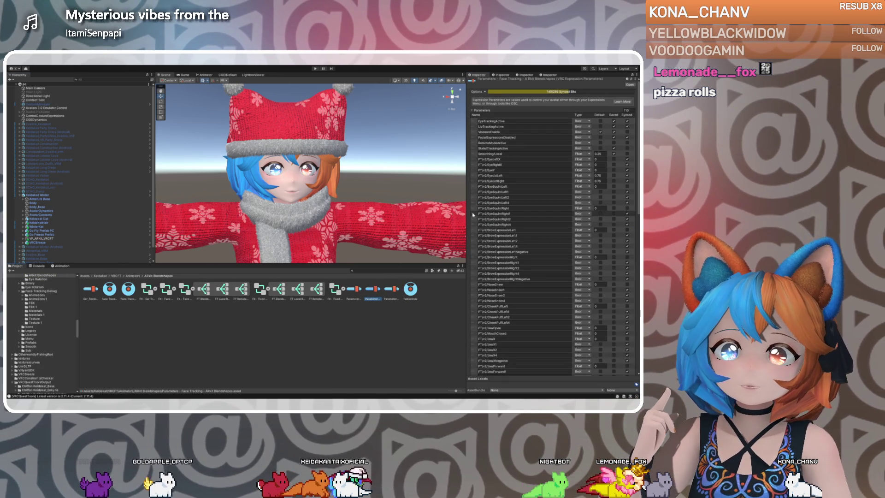
{"action": "scroll", "coordinate": [509, 260], "scroll_direction": "down", "scroll_amount": 2}
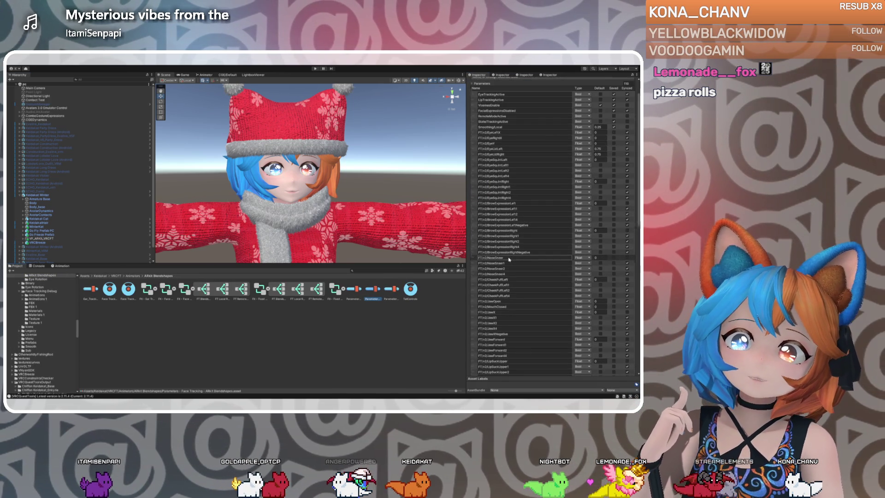
{"action": "scroll", "coordinate": [510, 260], "scroll_direction": "down", "scroll_amount": 6}
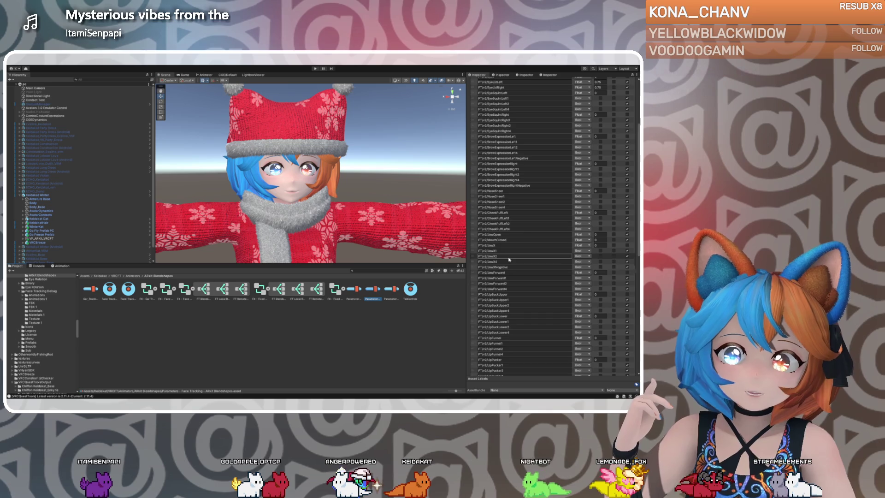
{"action": "scroll", "coordinate": [509, 260], "scroll_direction": "down", "scroll_amount": 4}
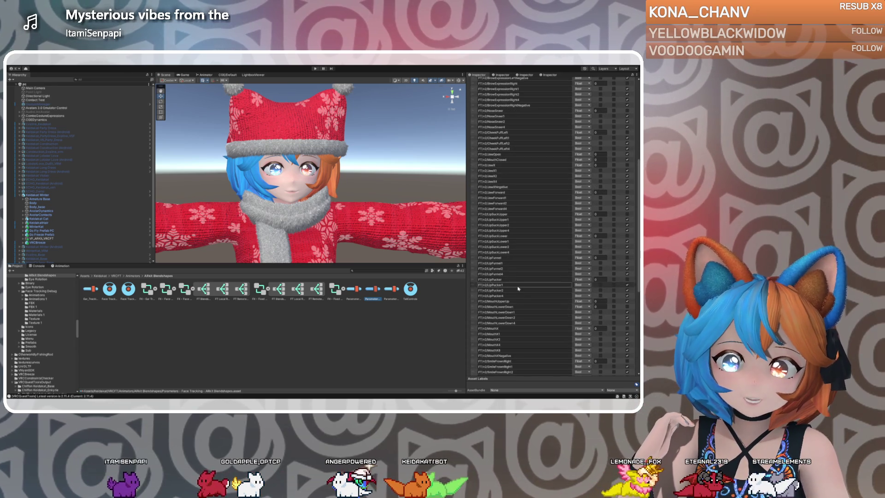
{"action": "left_click", "coordinate": [503, 302]}
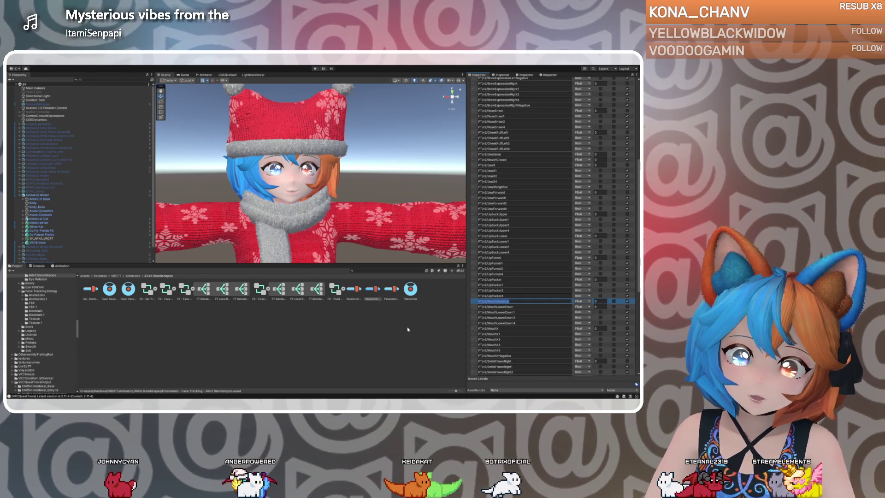
Inspect the Fixed Face Tracking FX controller and locate it from the prefab's settings.
{"action": "left_click", "coordinate": [262, 291]}
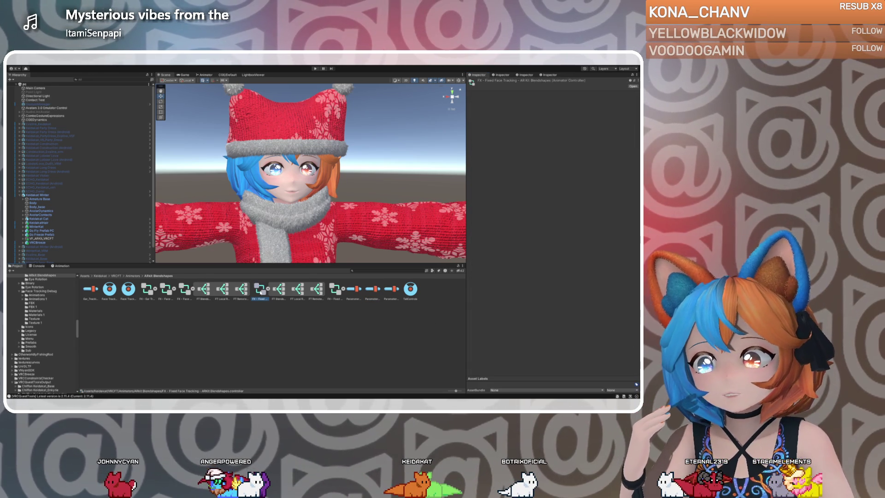
{"action": "left_click", "coordinate": [105, 237]}
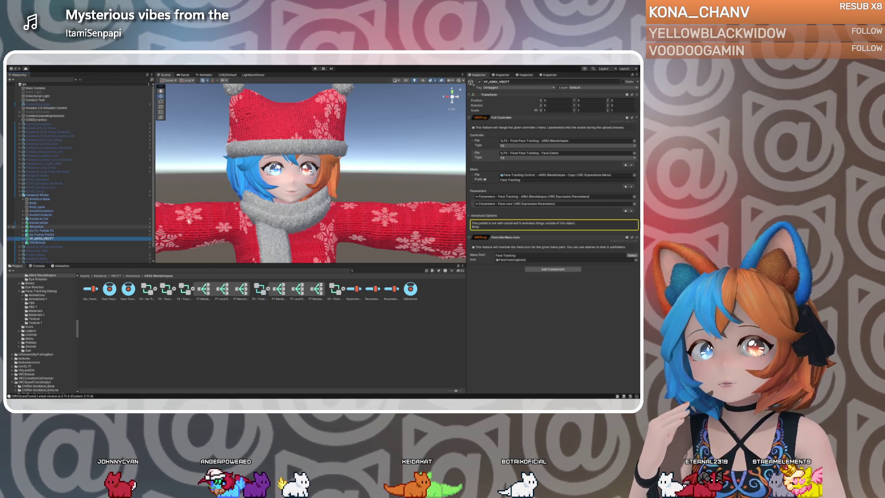
{"action": "left_click", "coordinate": [516, 142]}
Open the FX controller in the Animator and find the FT/v2/MouthUpperUpRight parameter.
{"action": "double_click", "coordinate": [516, 141]}
{"action": "left_click", "coordinate": [177, 85]}
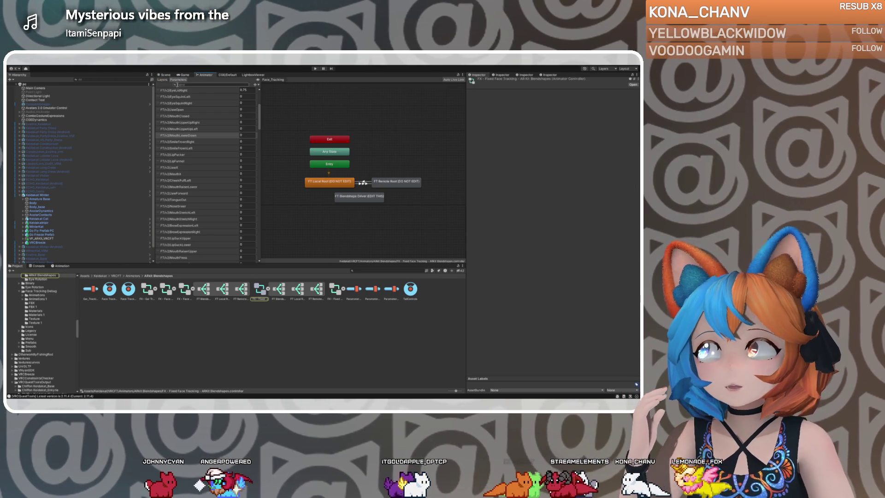
{"action": "left_click", "coordinate": [198, 123]}
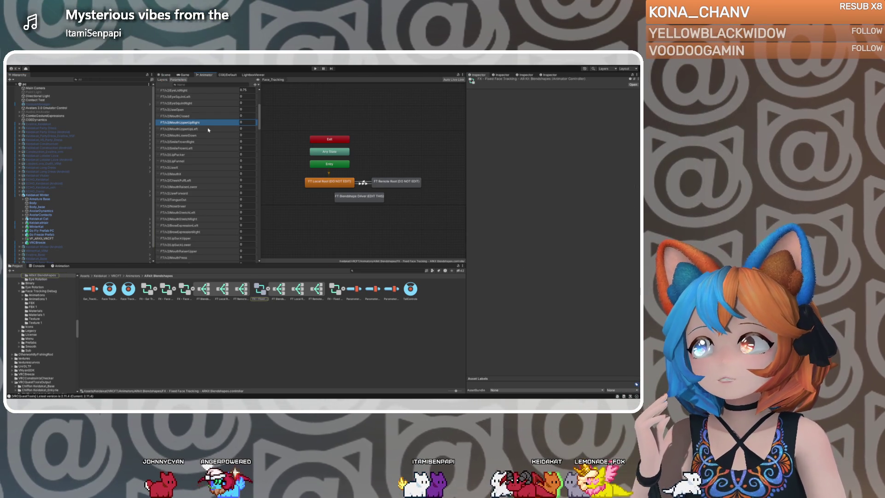
{"action": "left_click_drag", "start_coordinate": [258, 116], "coordinate": [249, 166]}
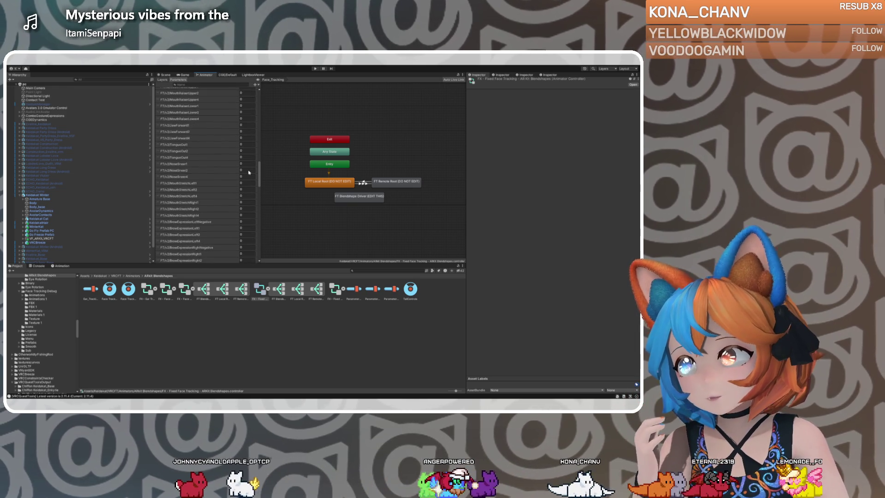
{"action": "left_click_drag", "start_coordinate": [249, 176], "coordinate": [248, 186]}
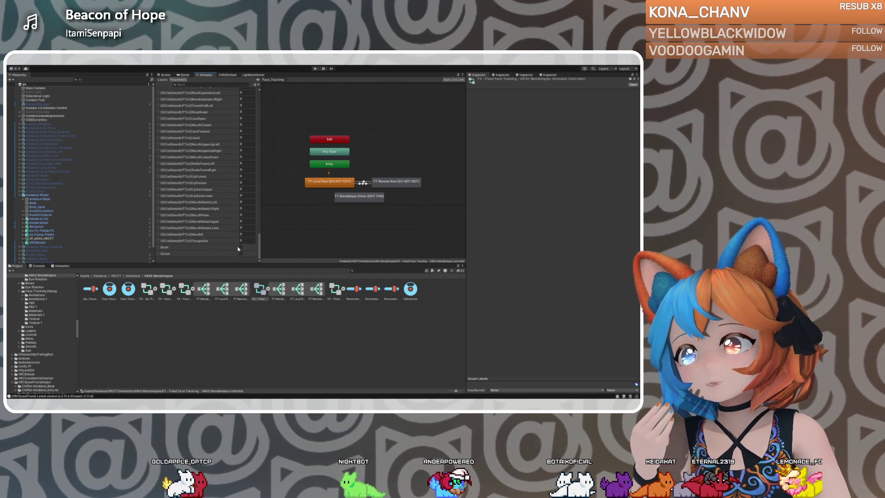
{"action": "scroll", "coordinate": [239, 249], "scroll_direction": "up", "scroll_amount": 10}
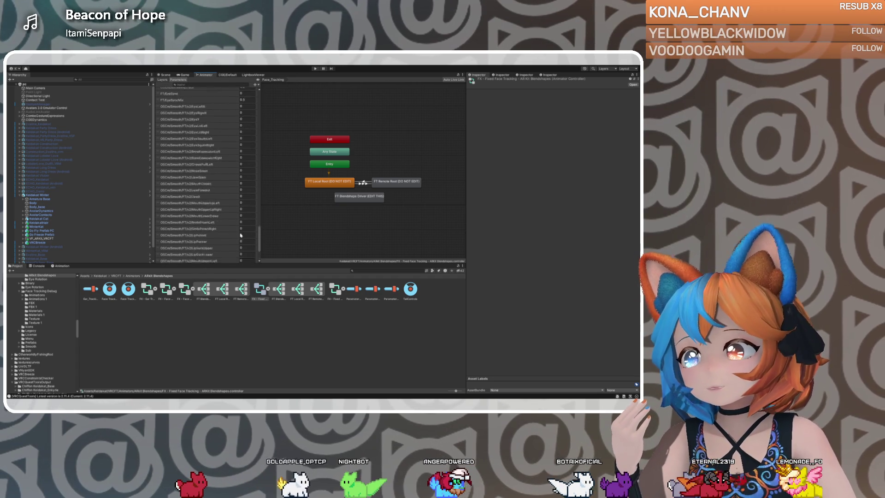
{"action": "scroll", "coordinate": [243, 198], "scroll_direction": "down", "scroll_amount": 2}
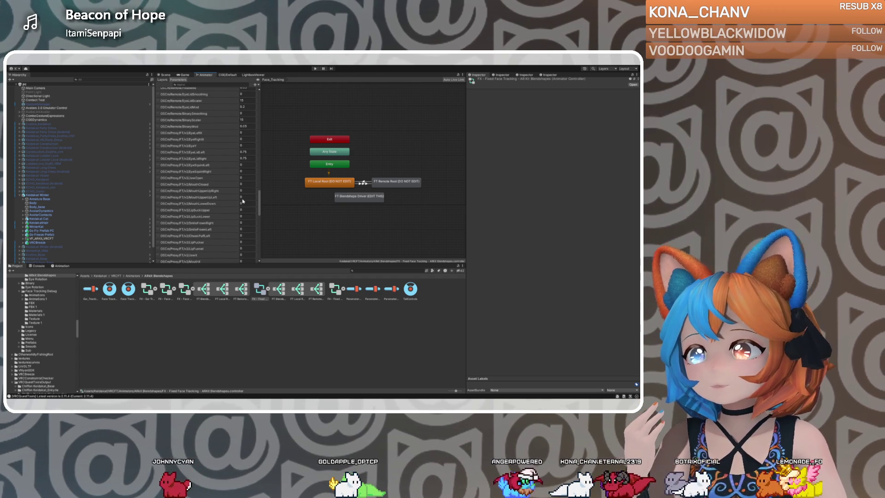
{"action": "scroll", "coordinate": [243, 201], "scroll_direction": "up", "scroll_amount": 10}
{"action": "left_click", "coordinate": [243, 201]}
{"action": "scroll", "coordinate": [241, 96], "scroll_direction": "up", "scroll_amount": 2}
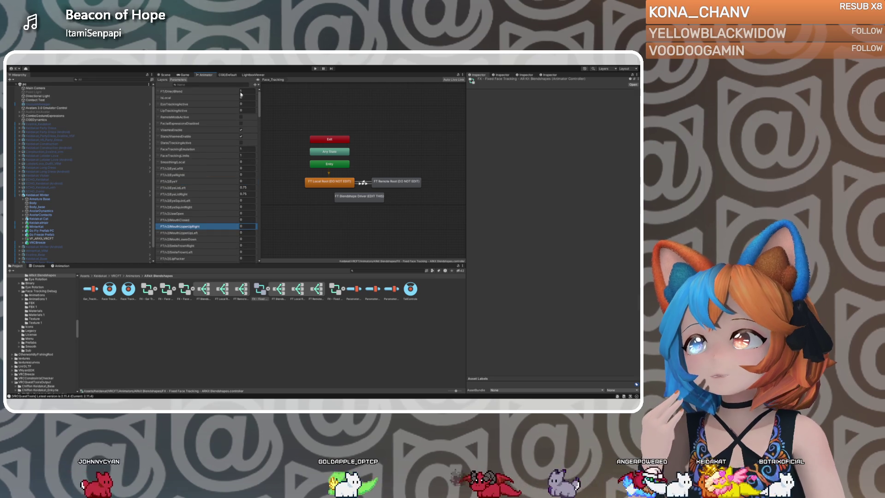
Filter the Animator parameters by 'FT/v2/MouthUpperUp', then reselect the prefab's parameters reference.
{"action": "left_click", "coordinate": [231, 85]}
{"action": "type", "text": "FT/v2/MouthUpperUp"}
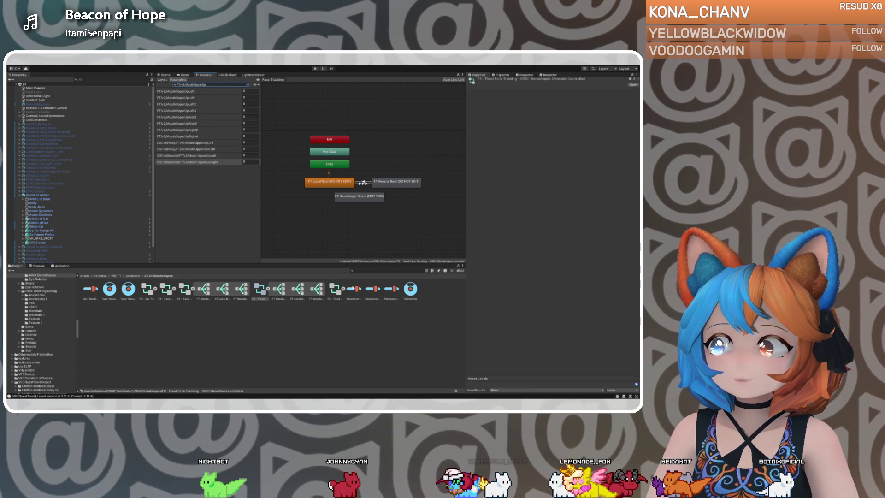
{"action": "left_click", "coordinate": [41, 238]}
{"action": "left_click", "coordinate": [520, 198]}
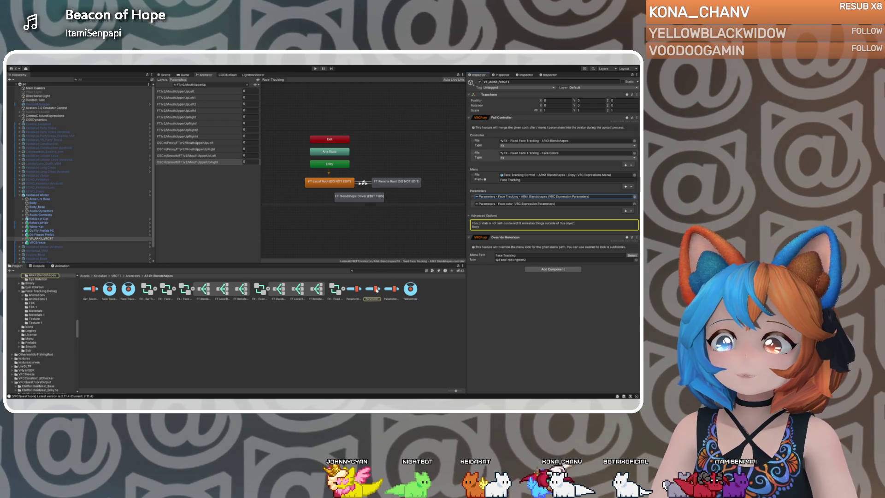
Copy the MouthLowerDown name from the parameters list and filter the Animator parameters with it.
{"action": "double_click", "coordinate": [486, 198]}
{"action": "scroll", "coordinate": [494, 213], "scroll_direction": "down", "scroll_amount": 5}
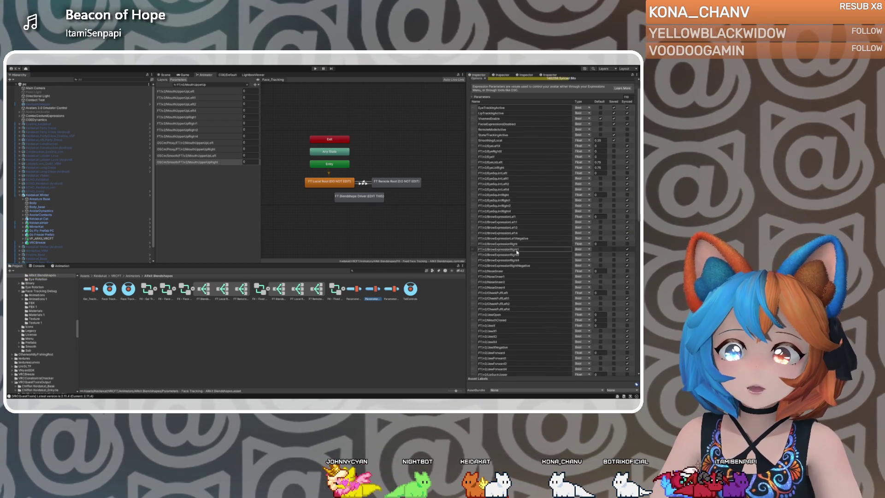
{"action": "scroll", "coordinate": [508, 275], "scroll_direction": "down", "scroll_amount": 5}
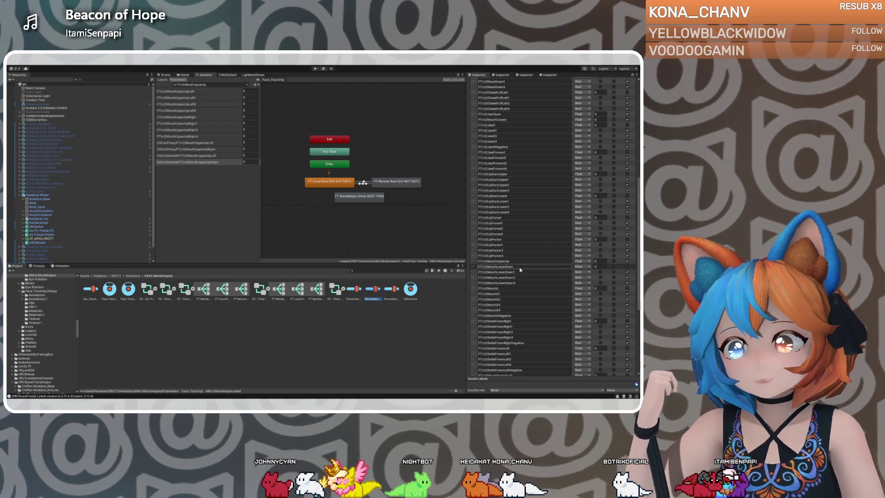
{"action": "left_click_drag", "start_coordinate": [519, 267], "coordinate": [484, 267]}
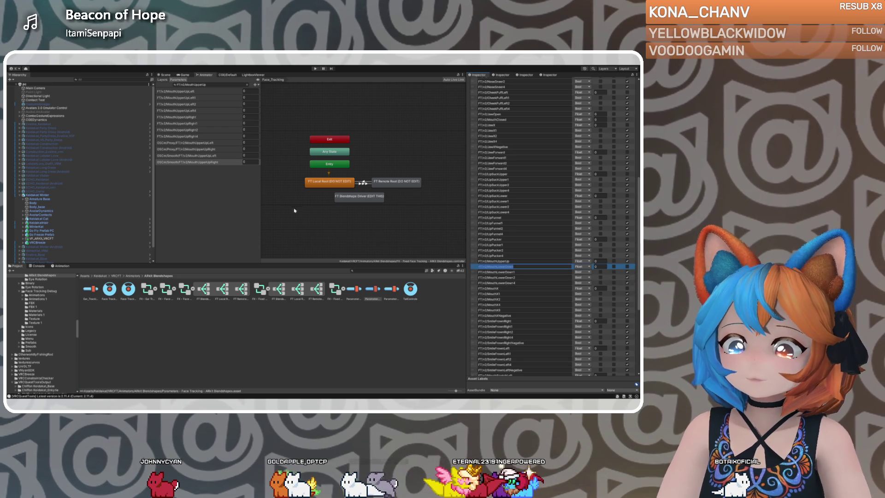
{"action": "left_click", "coordinate": [217, 85]}
{"action": "key", "text": "ctrl+v"}
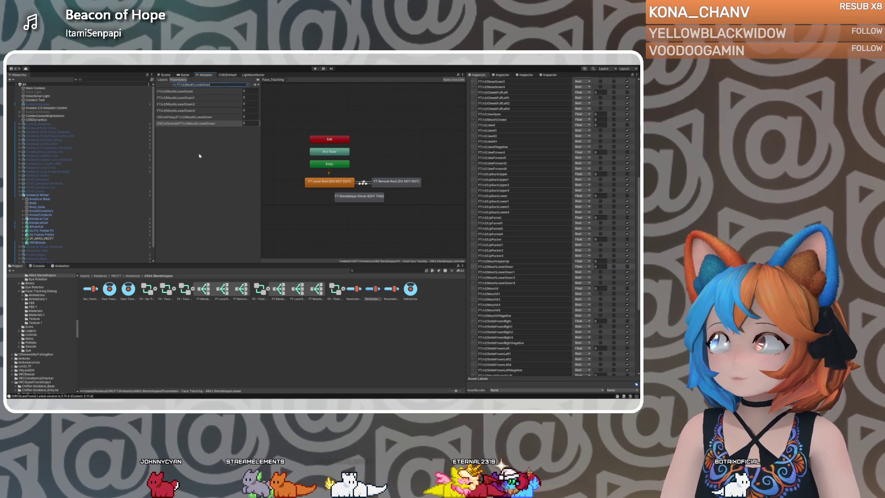
{"action": "left_click", "coordinate": [206, 117]}
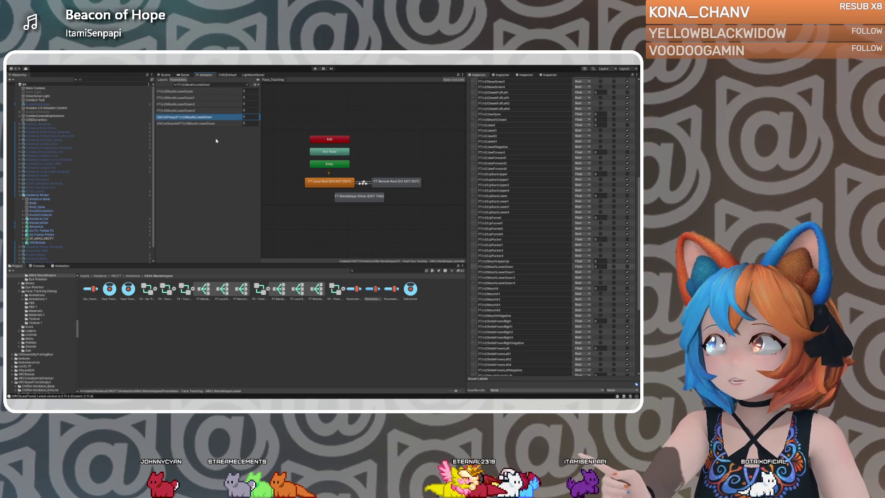
{"action": "left_click", "coordinate": [199, 91]}
{"action": "left_click", "coordinate": [197, 105]}
{"action": "left_click", "coordinate": [201, 93]}
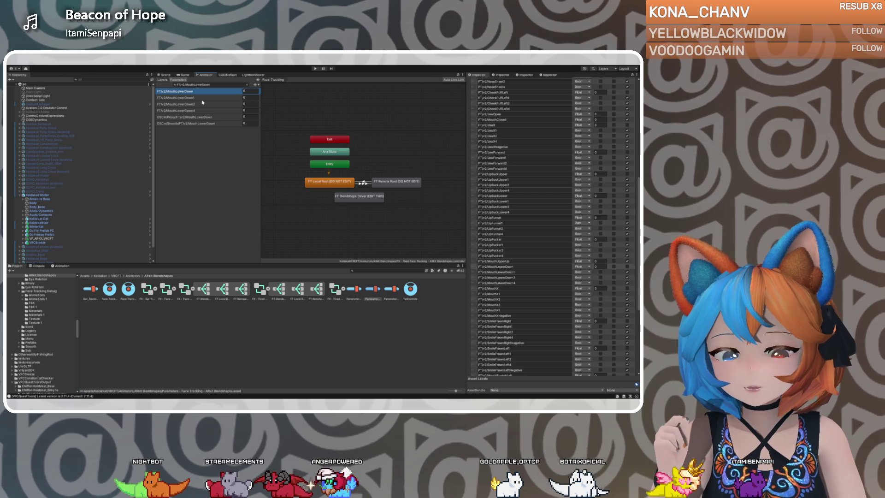
Find FT/v2/MouthUpperUp in the ARKit Blendshapes parameters and filter the Animator by it.
{"action": "left_click", "coordinate": [358, 289]}
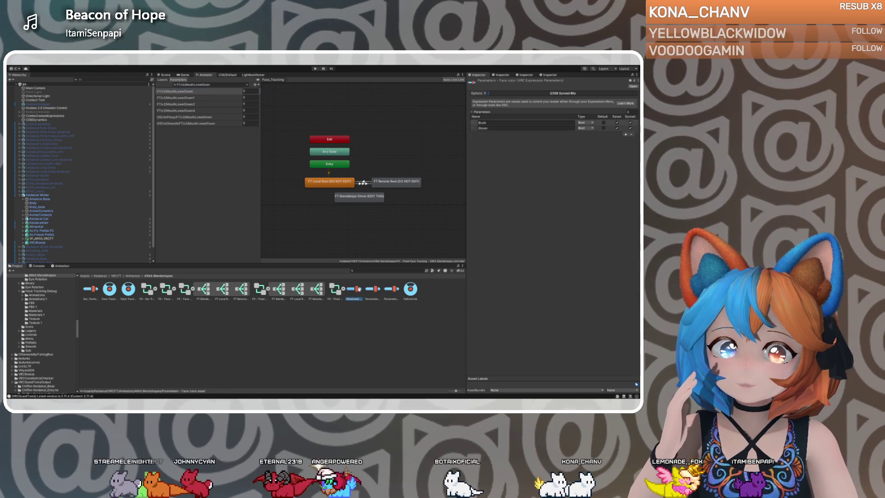
{"action": "left_click", "coordinate": [373, 289]}
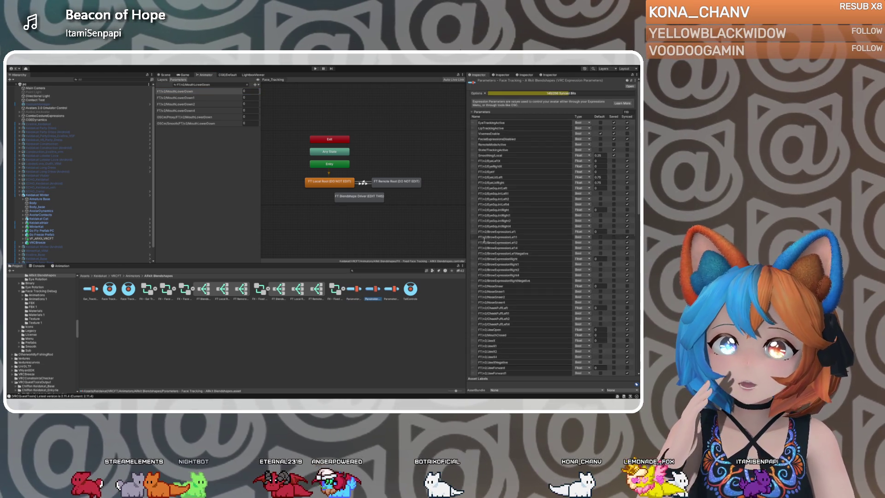
{"action": "scroll", "coordinate": [507, 295], "scroll_direction": "down", "scroll_amount": 5}
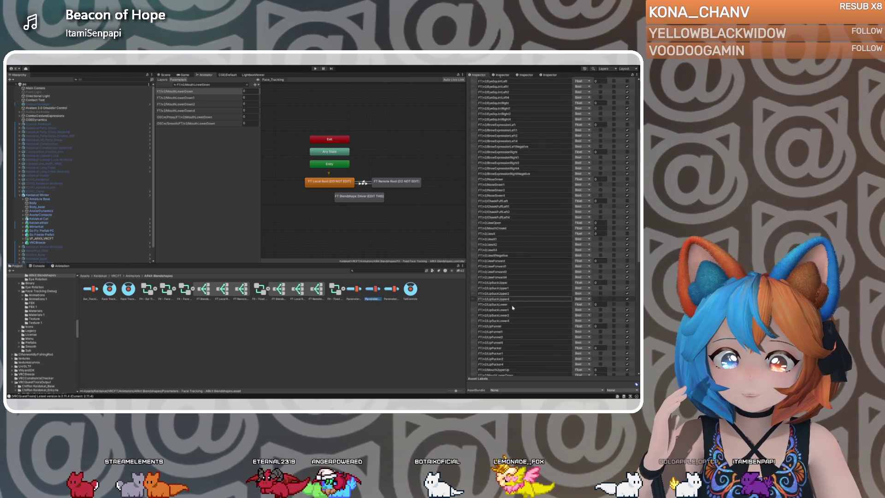
{"action": "scroll", "coordinate": [513, 307], "scroll_direction": "down", "scroll_amount": 3}
{"action": "left_click", "coordinate": [510, 304]}
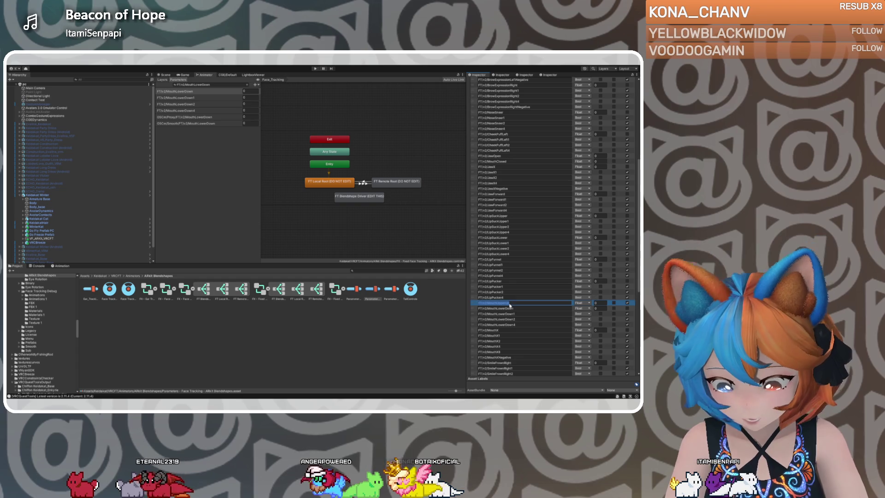
{"action": "left_click", "coordinate": [207, 91]}
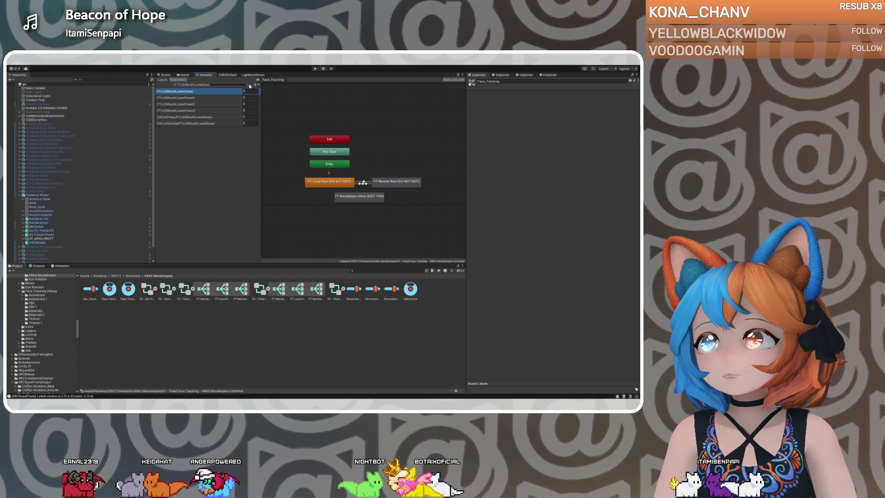
{"action": "left_click", "coordinate": [247, 85]}
{"action": "type", "text": "FT/v2/MouthUpperUp"}
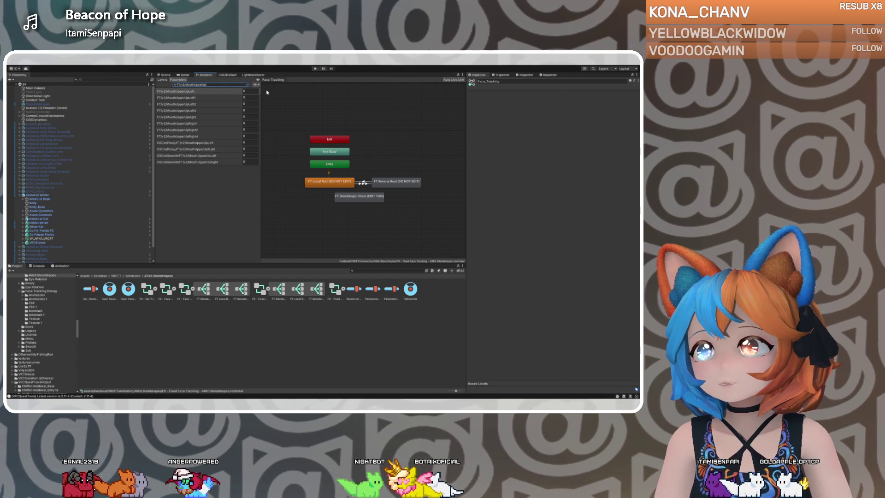
Clear the parameter filter, switch to Layers, and enter the FT Blendshape Driver state.
{"action": "left_click", "coordinate": [248, 85]}
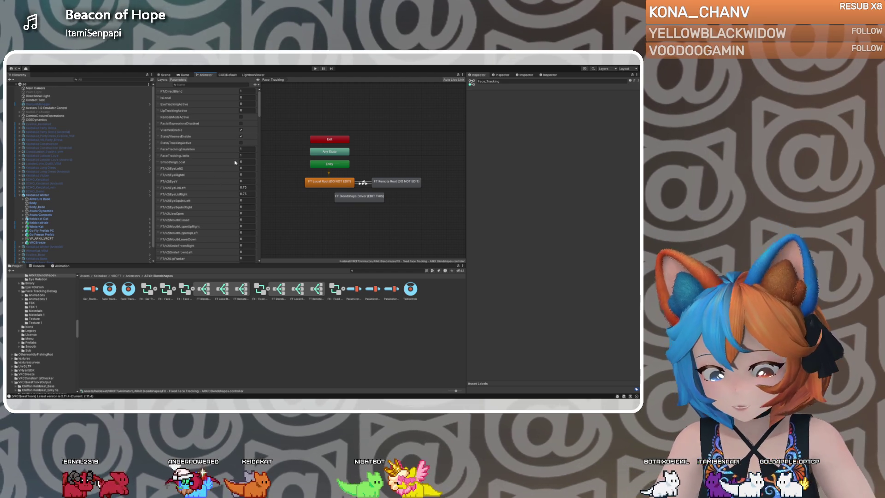
{"action": "left_click_drag", "start_coordinate": [258, 114], "coordinate": [249, 267]}
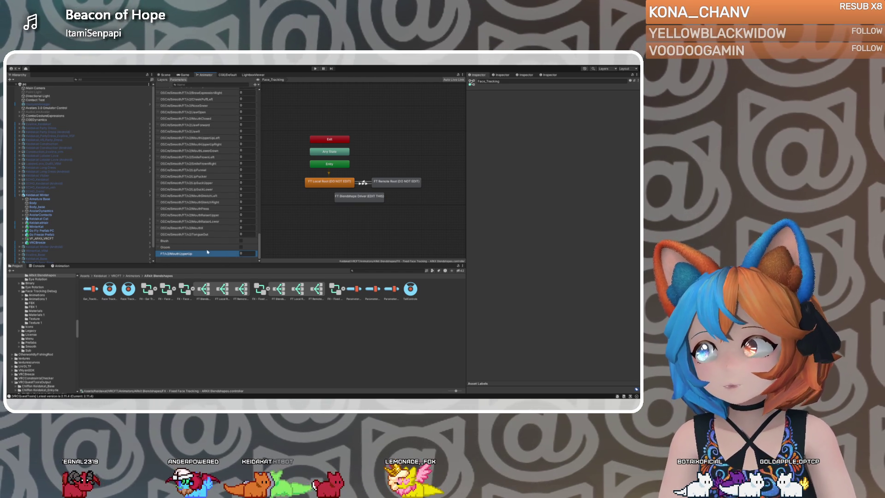
{"action": "left_click", "coordinate": [162, 79]}
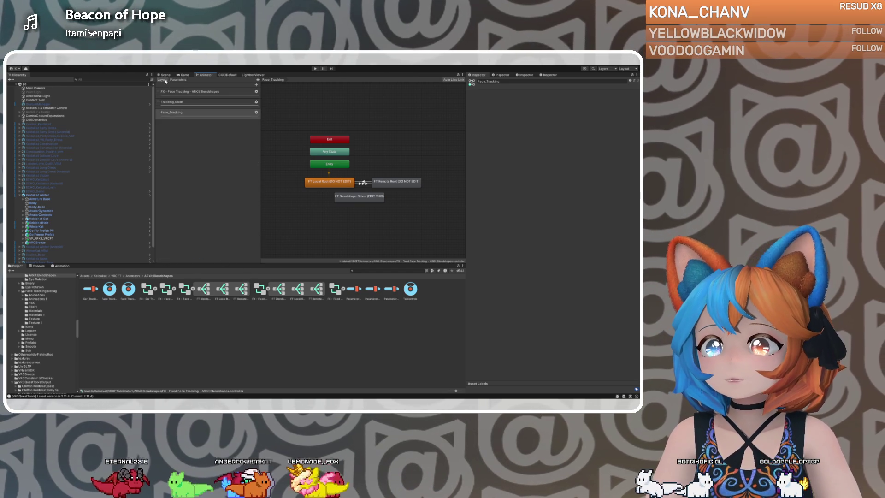
{"action": "double_click", "coordinate": [356, 197]}
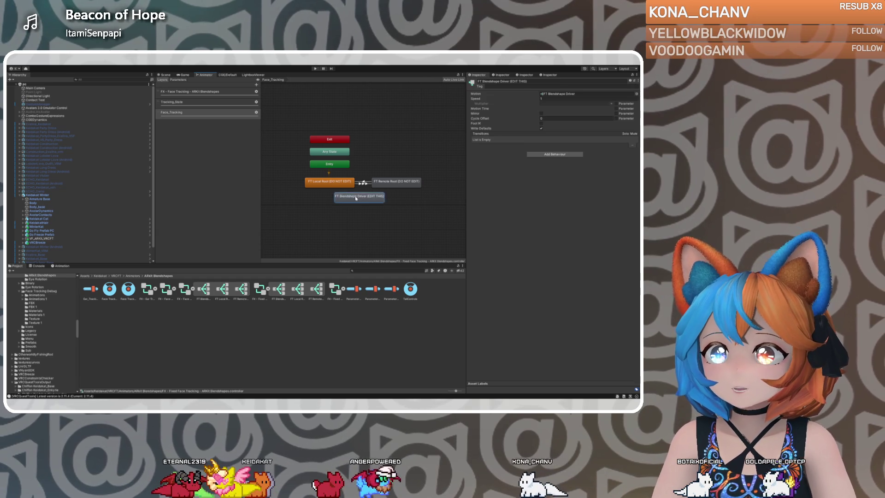
Pan the FT Blendshape Driver blend tree and inspect the Face Tracking Limits node.
{"action": "left_click_drag", "start_coordinate": [368, 185], "coordinate": [388, 146]}
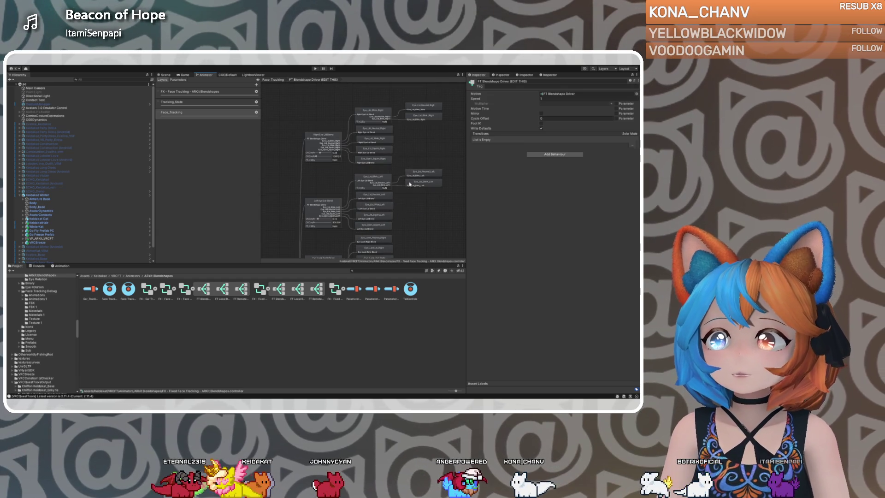
{"action": "scroll", "coordinate": [410, 185], "scroll_direction": "down", "scroll_amount": 10}
{"action": "scroll", "coordinate": [420, 191], "scroll_direction": "down", "scroll_amount": 10}
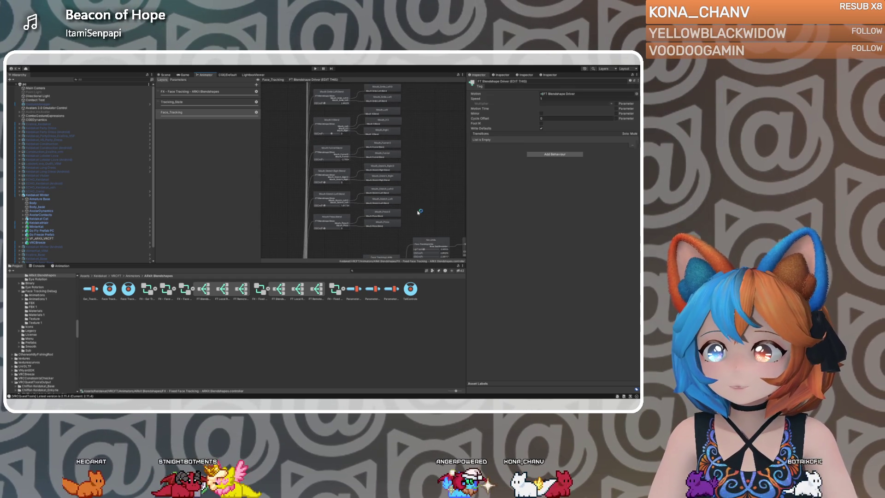
{"action": "scroll", "coordinate": [419, 214], "scroll_direction": "down", "scroll_amount": 5}
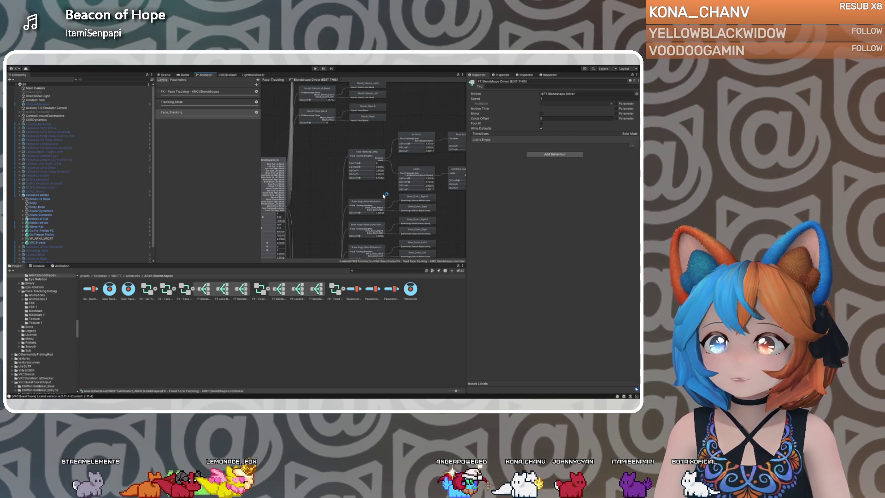
{"action": "left_click", "coordinate": [366, 156]}
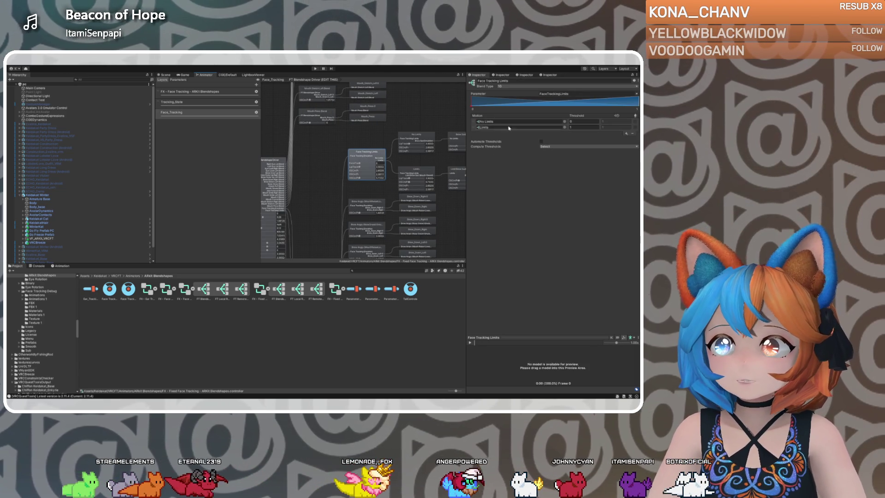
Open the Mouth Upper Up Right Blend from No Limits, showing motions at thresholds 0 and 1.
{"action": "scroll", "coordinate": [341, 138], "scroll_direction": "down", "scroll_amount": 3}
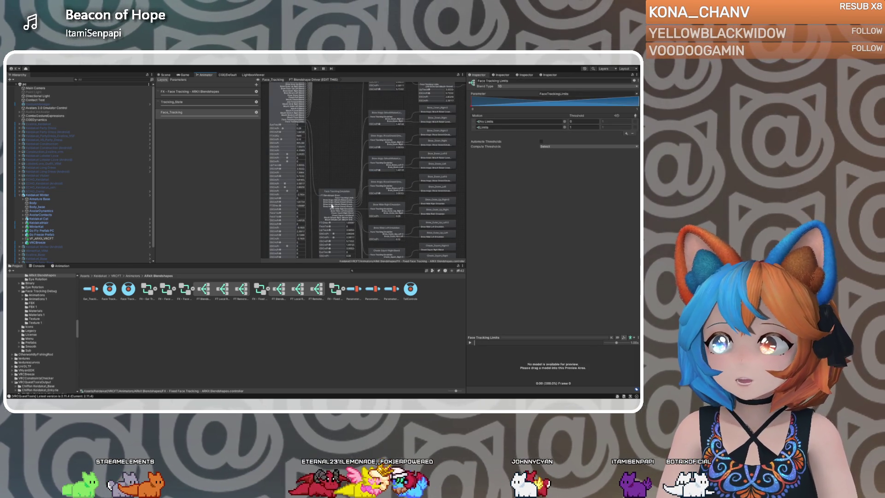
{"action": "scroll", "coordinate": [337, 222], "scroll_direction": "down", "scroll_amount": 3}
{"action": "scroll", "coordinate": [337, 229], "scroll_direction": "down", "scroll_amount": 10}
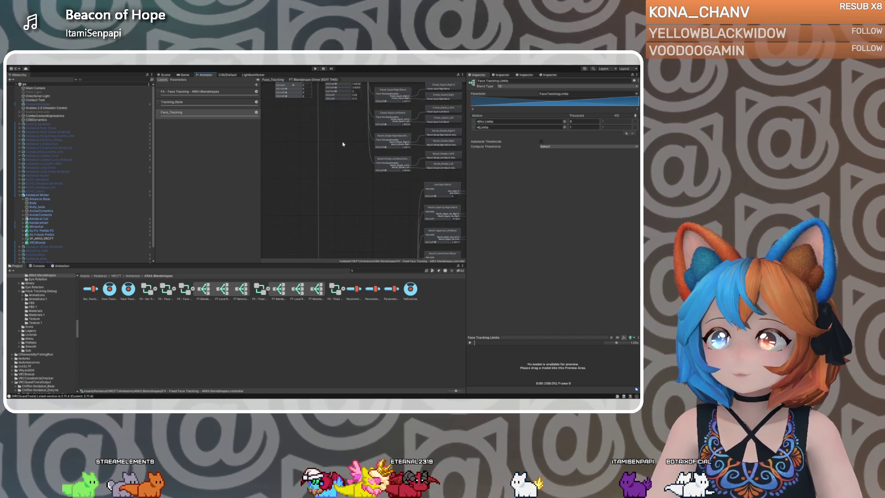
{"action": "scroll", "coordinate": [368, 210], "scroll_direction": "down", "scroll_amount": 3}
{"action": "left_click", "coordinate": [365, 161]}
{"action": "left_click", "coordinate": [512, 172]}
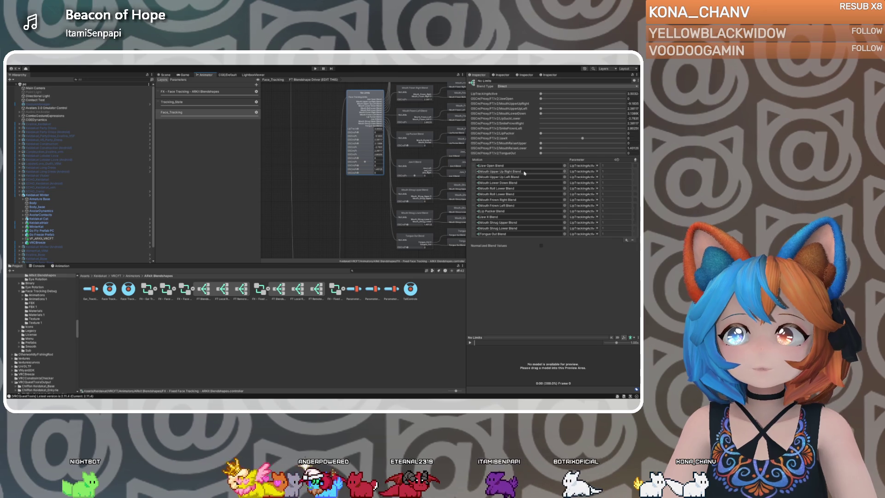
{"action": "double_click", "coordinate": [525, 173]}
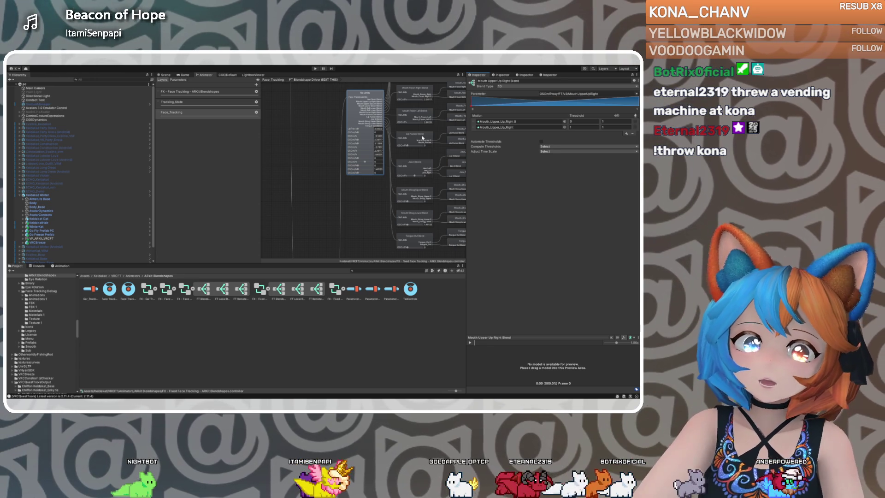
Browse the ARKit Blendshapes, Tracking_State and Face_Tracking layers, then load the fixed FX controller.
{"action": "left_click", "coordinate": [177, 92]}
{"action": "left_click", "coordinate": [185, 102]}
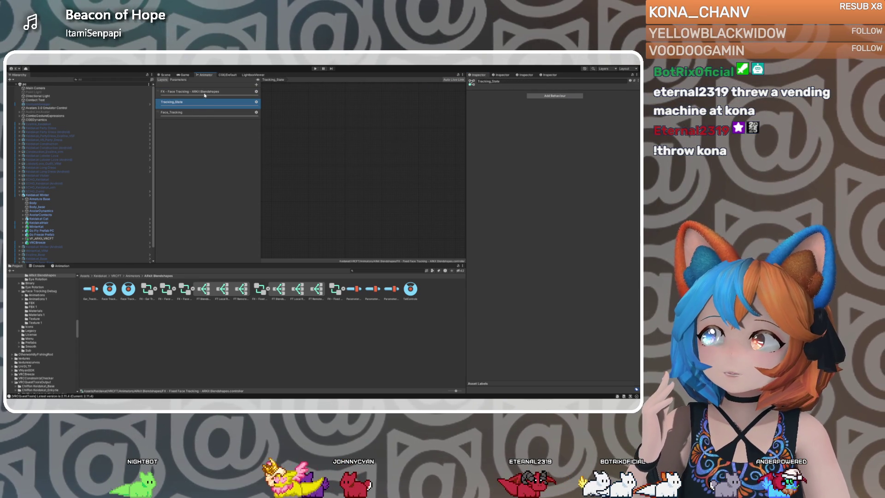
{"action": "left_click", "coordinate": [189, 102]}
{"action": "left_click", "coordinate": [203, 114]}
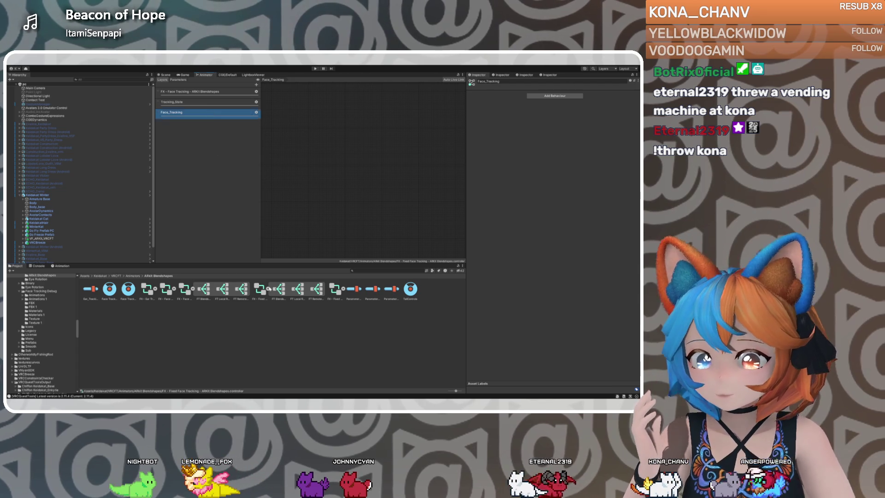
{"action": "left_click", "coordinate": [279, 288]}
{"action": "left_click", "coordinate": [261, 289]}
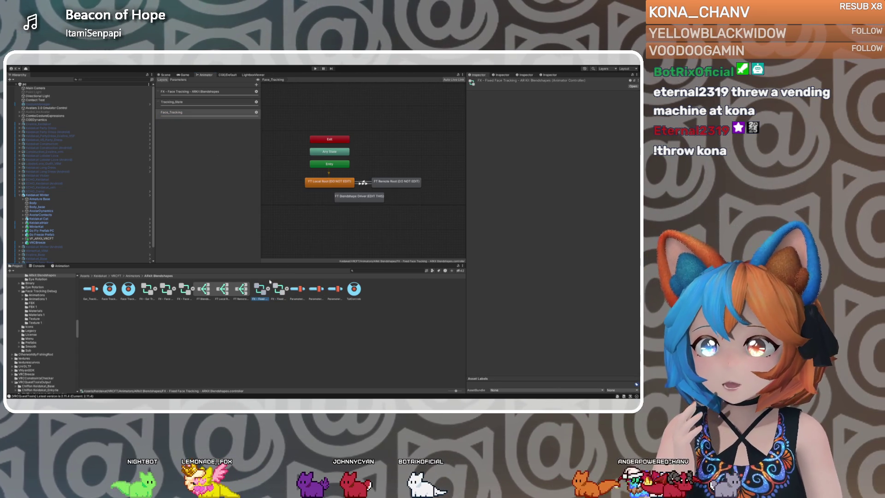
Check Tracking_State, return to Face_Tracking, and inspect the FT Remote Root state.
{"action": "left_click", "coordinate": [210, 99]}
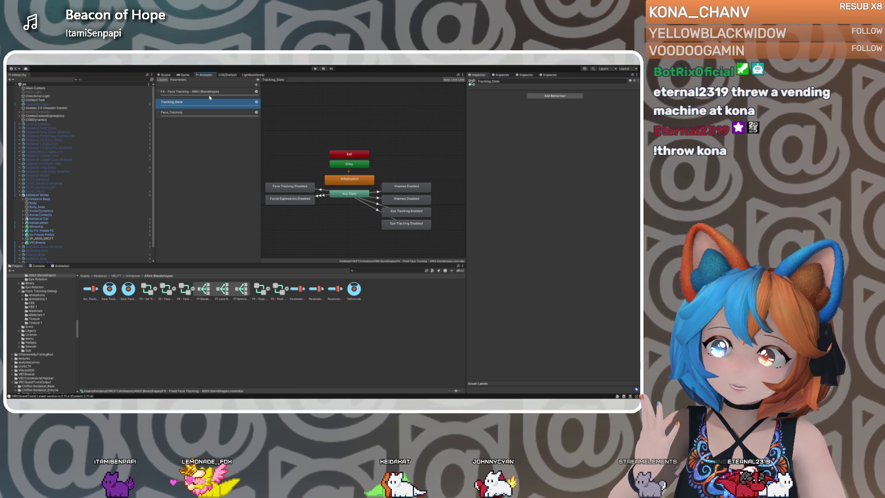
{"action": "left_click", "coordinate": [210, 114]}
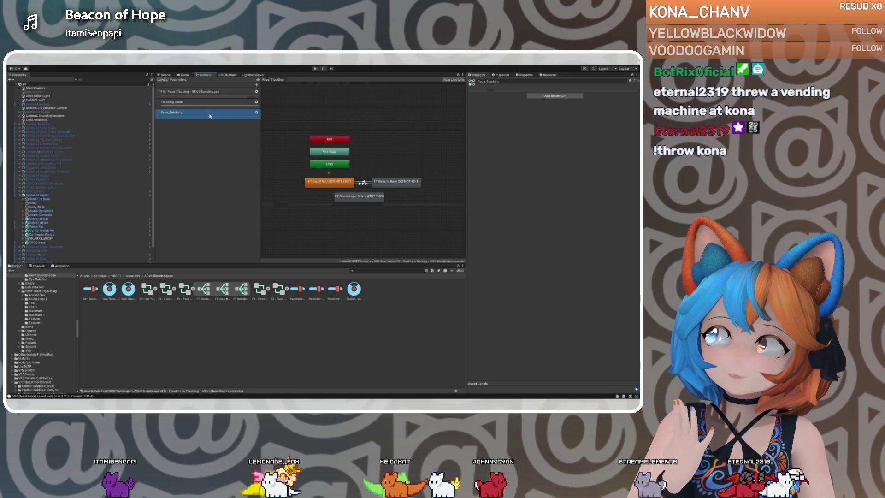
{"action": "left_click", "coordinate": [399, 183]}
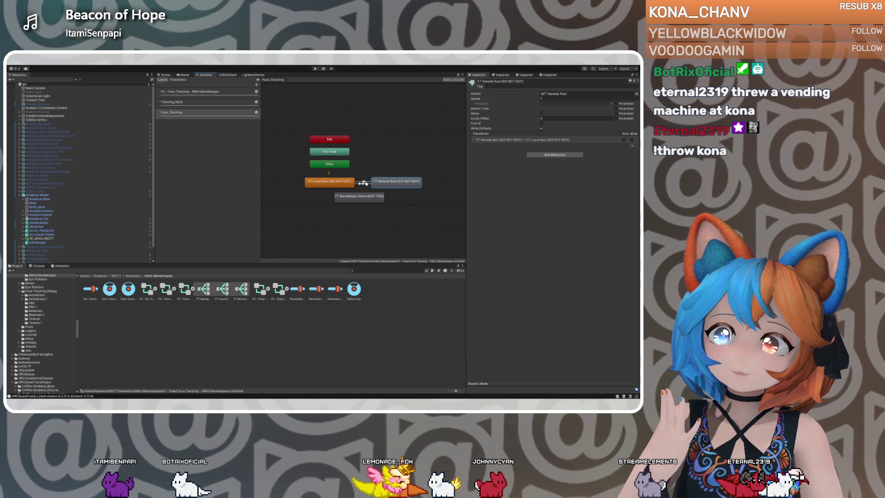
{"action": "double_click", "coordinate": [389, 182]}
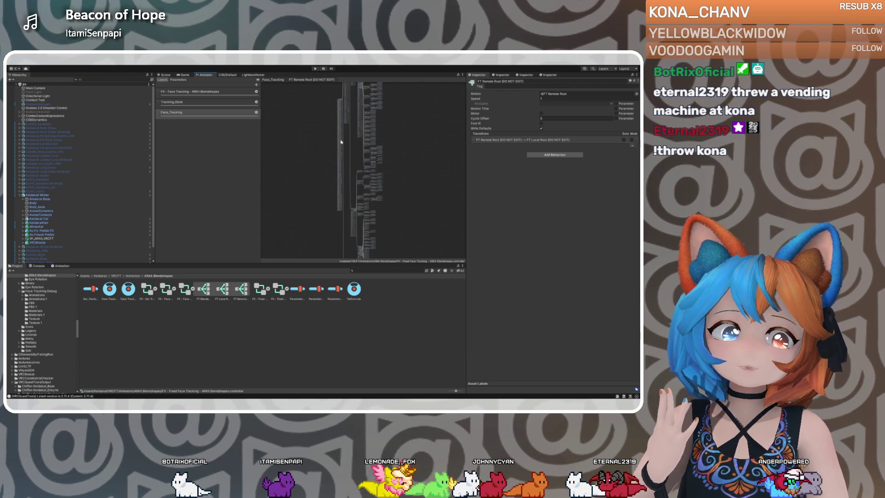
{"action": "scroll", "coordinate": [342, 143], "scroll_direction": "up", "scroll_amount": 1}
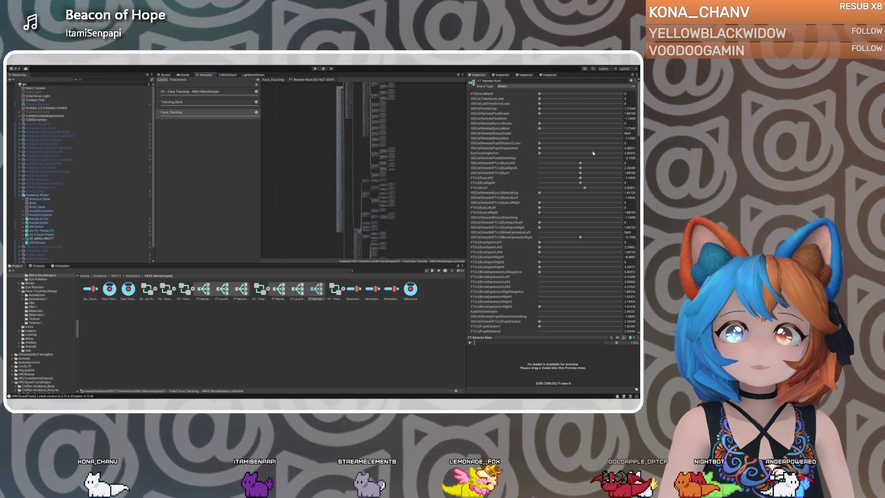
{"action": "scroll", "coordinate": [512, 197], "scroll_direction": "down", "scroll_amount": 5}
{"action": "scroll", "coordinate": [512, 197], "scroll_direction": "down", "scroll_amount": 4}
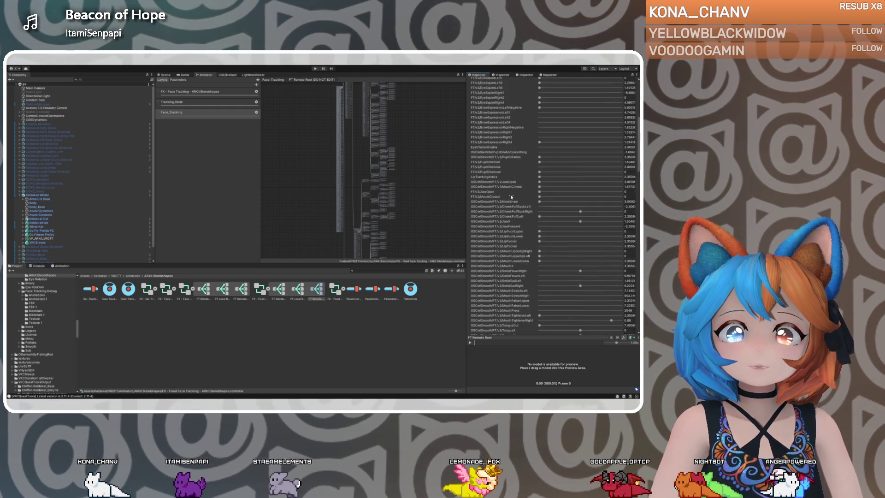
{"action": "scroll", "coordinate": [504, 222], "scroll_direction": "down", "scroll_amount": 5}
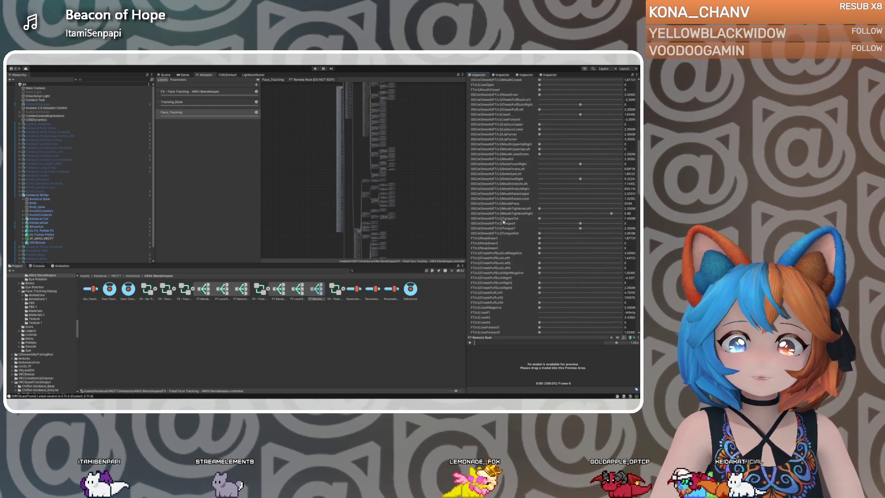
{"action": "scroll", "coordinate": [491, 252], "scroll_direction": "down", "scroll_amount": 4}
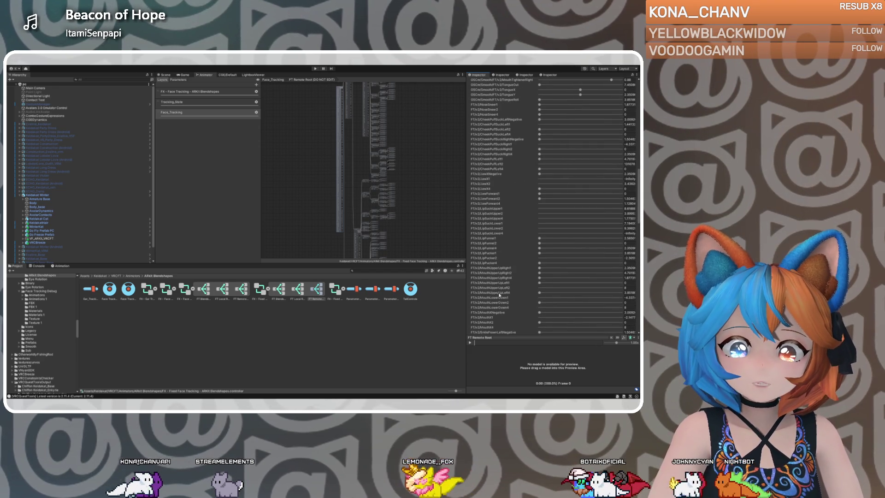
{"action": "scroll", "coordinate": [499, 285], "scroll_direction": "down", "scroll_amount": 1}
{"action": "scroll", "coordinate": [499, 291], "scroll_direction": "down", "scroll_amount": 2}
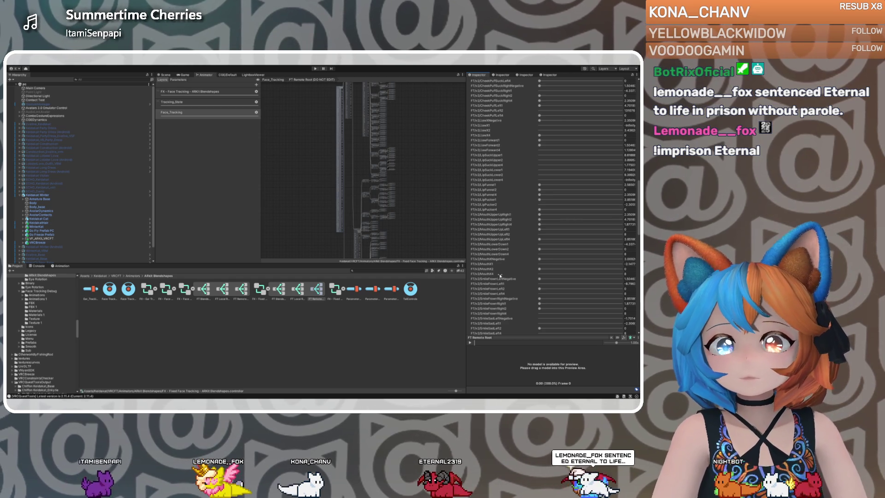
{"action": "scroll", "coordinate": [500, 275], "scroll_direction": "down", "scroll_amount": 2}
{"action": "scroll", "coordinate": [500, 277], "scroll_direction": "down", "scroll_amount": 7}
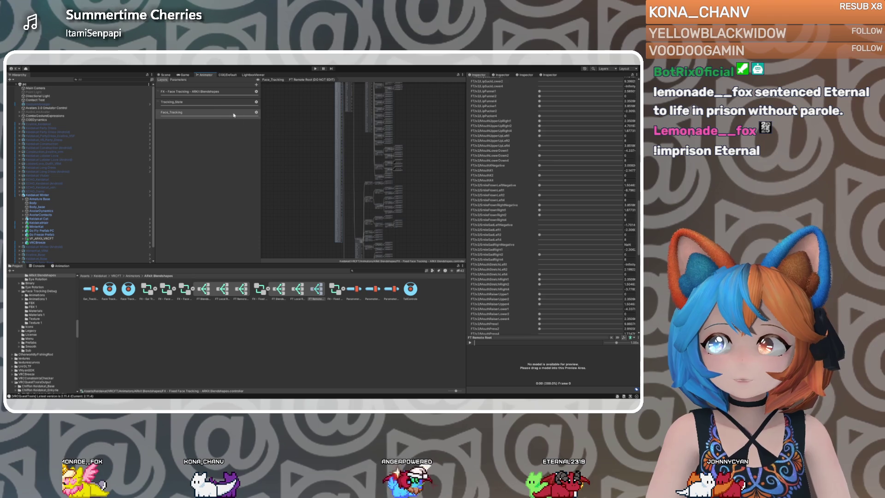
{"action": "left_click", "coordinate": [212, 105]}
{"action": "left_click", "coordinate": [214, 116]}
{"action": "left_click", "coordinate": [260, 290]}
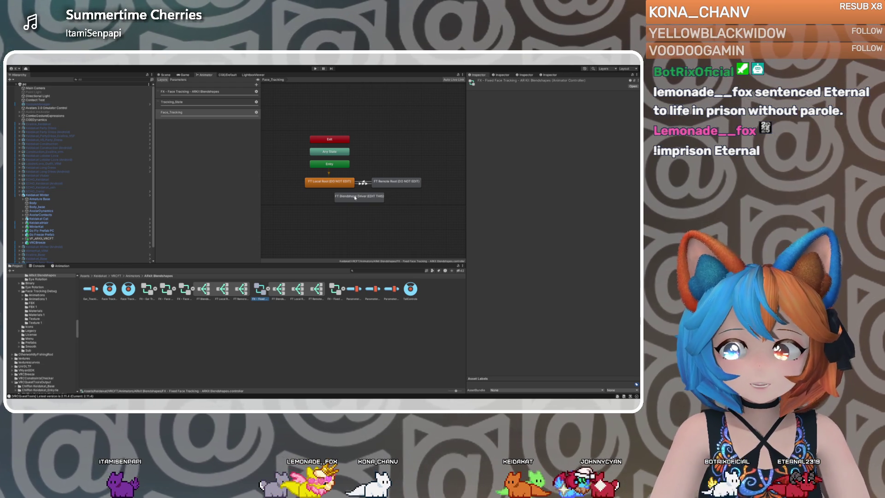
Enter the FT Blendshape Driver state, select No Limits, and open its Mouth Upper Up Right Blend.
{"action": "left_click", "coordinate": [355, 198]}
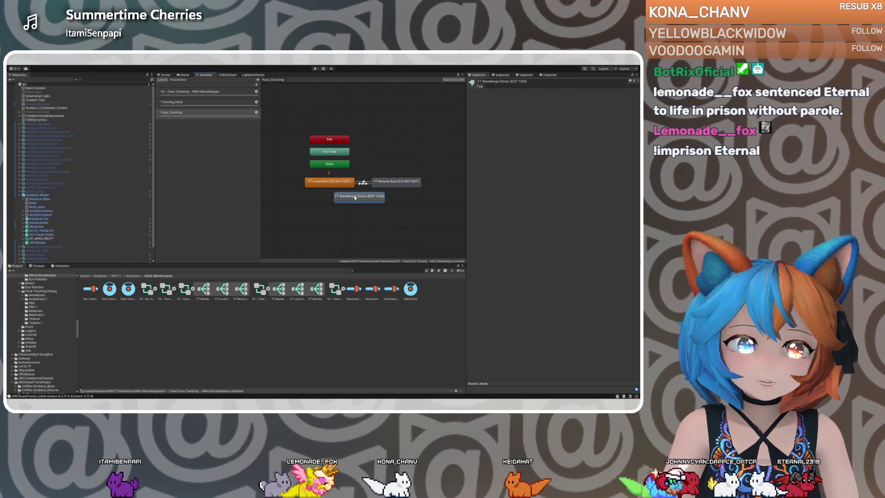
{"action": "double_click", "coordinate": [355, 198]}
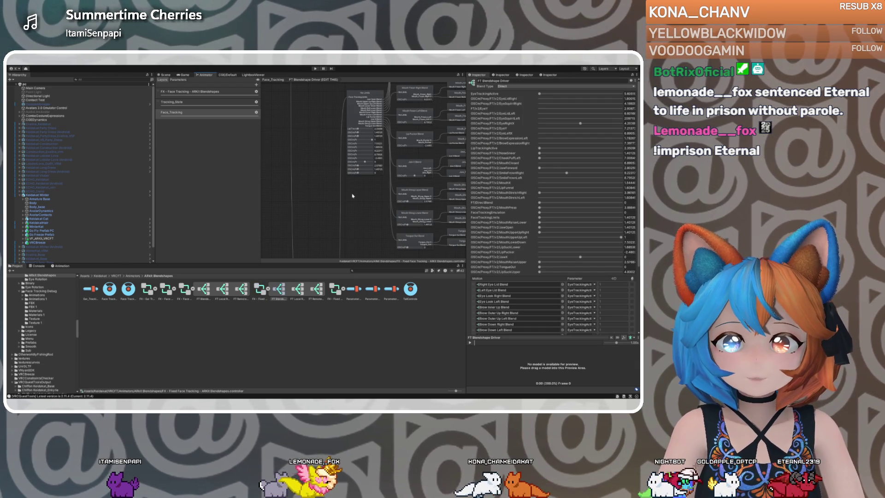
{"action": "left_click", "coordinate": [360, 123]}
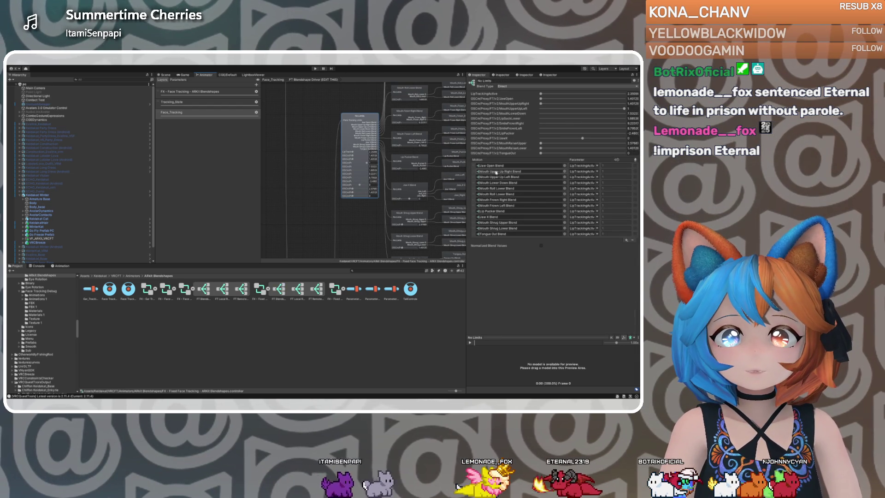
{"action": "left_click", "coordinate": [497, 171]}
{"action": "double_click", "coordinate": [496, 171]}
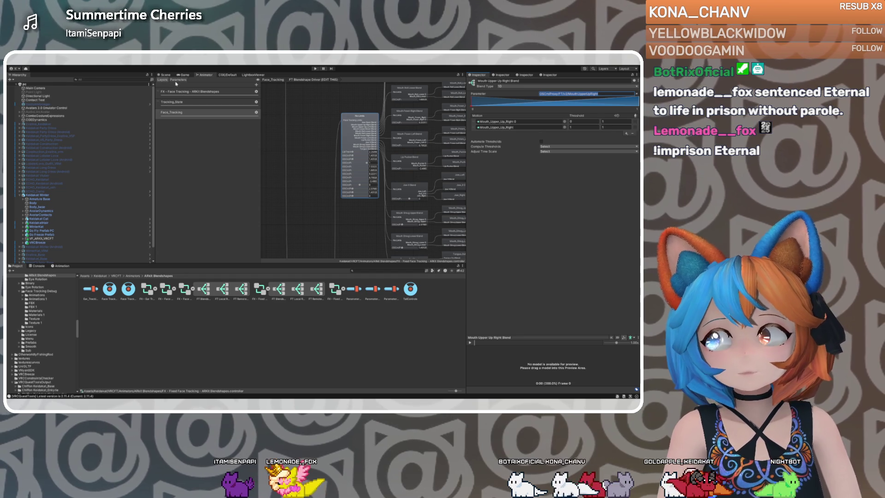
Browse to Packages > VRCFT - Jerry's Templates > Animators > ARKit Blendshapes and select Parameters.
{"action": "scroll", "coordinate": [78, 353], "scroll_direction": "down", "scroll_amount": 10}
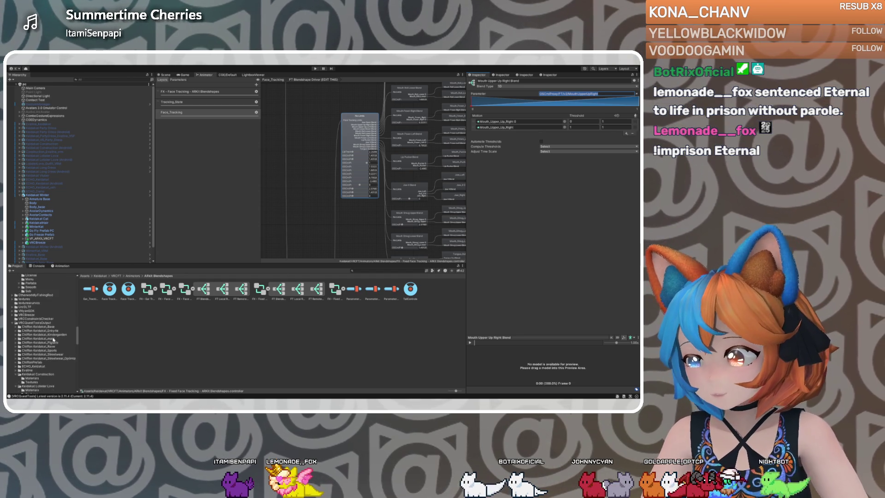
{"action": "scroll", "coordinate": [54, 339], "scroll_direction": "down", "scroll_amount": 5}
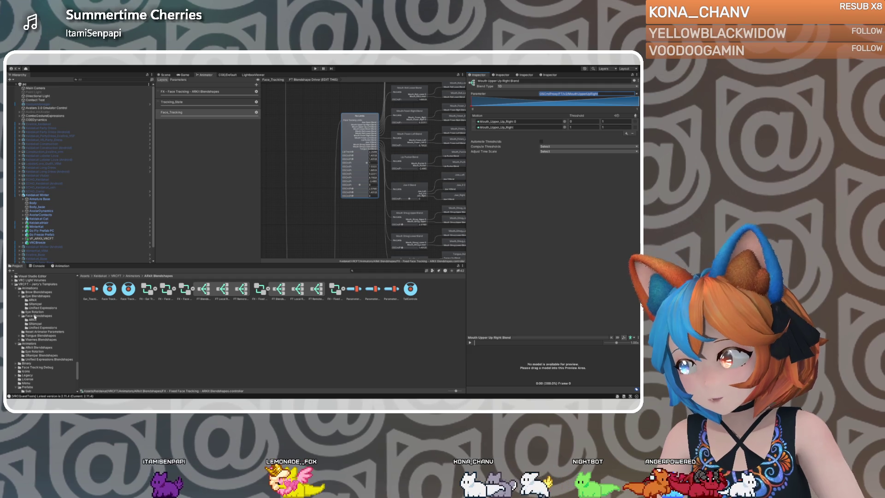
{"action": "scroll", "coordinate": [34, 332], "scroll_direction": "up", "scroll_amount": 2}
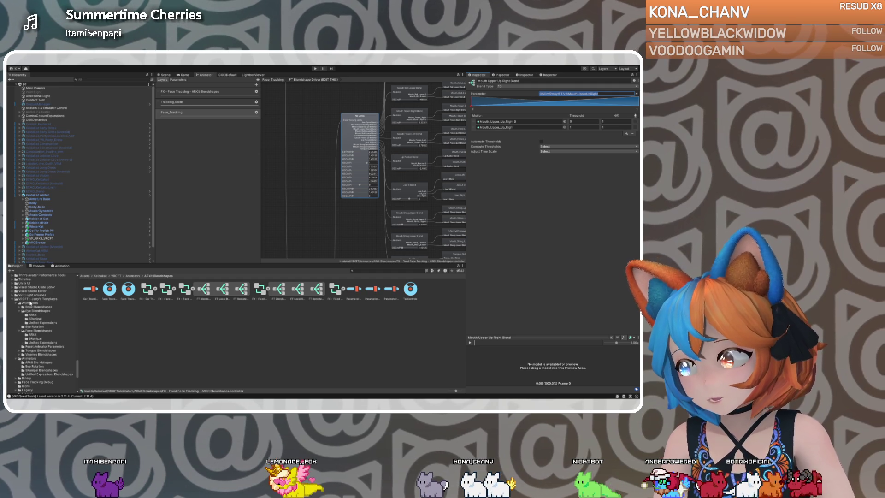
{"action": "left_click", "coordinate": [30, 299]}
{"action": "scroll", "coordinate": [36, 331], "scroll_direction": "down", "scroll_amount": 2}
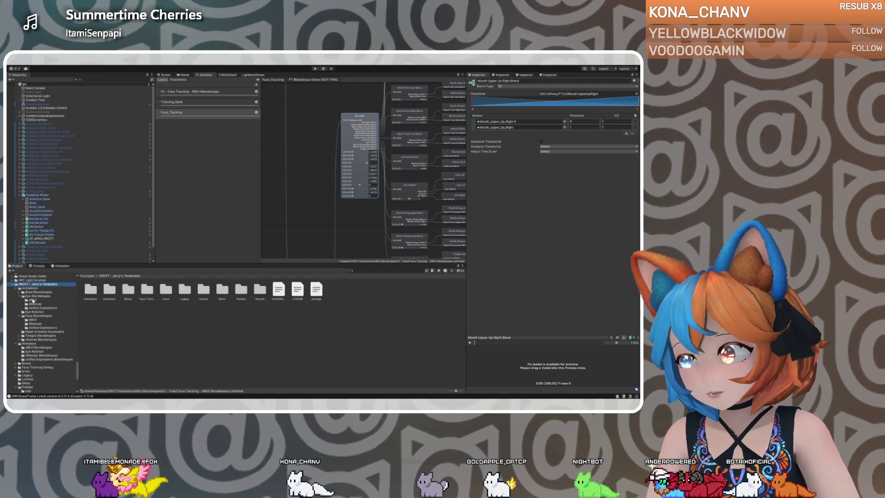
{"action": "scroll", "coordinate": [33, 323], "scroll_direction": "down", "scroll_amount": 2}
{"action": "left_click", "coordinate": [32, 329]}
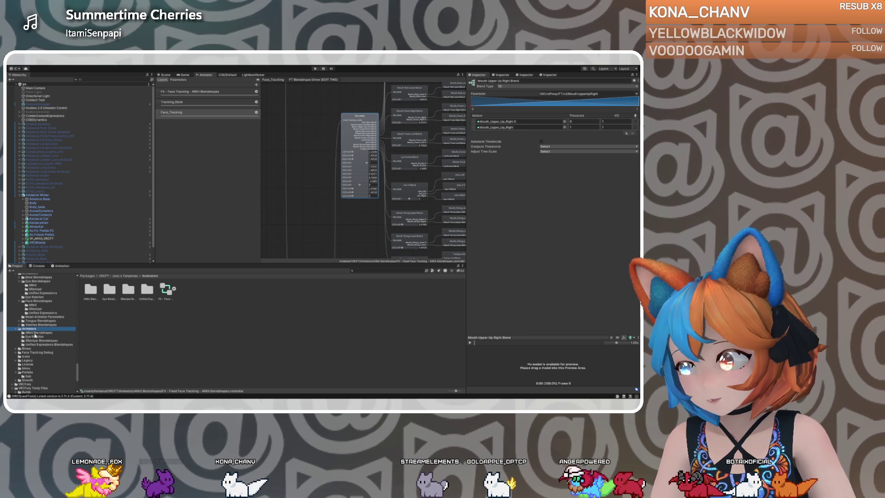
{"action": "left_click", "coordinate": [36, 333]}
{"action": "left_click", "coordinate": [184, 289]}
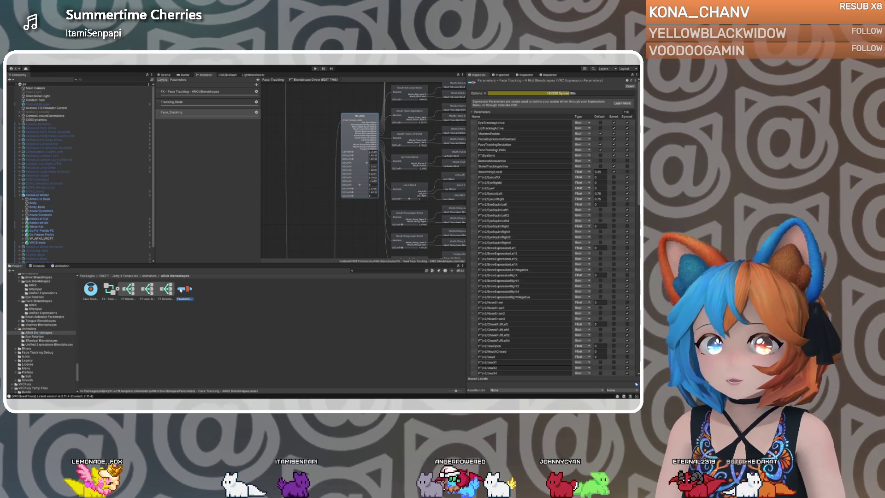
Review the ARKit Blendshapes parameter list, then duplicate the Parameters asset with Ctrl+D.
{"action": "scroll", "coordinate": [525, 274], "scroll_direction": "down", "scroll_amount": 3}
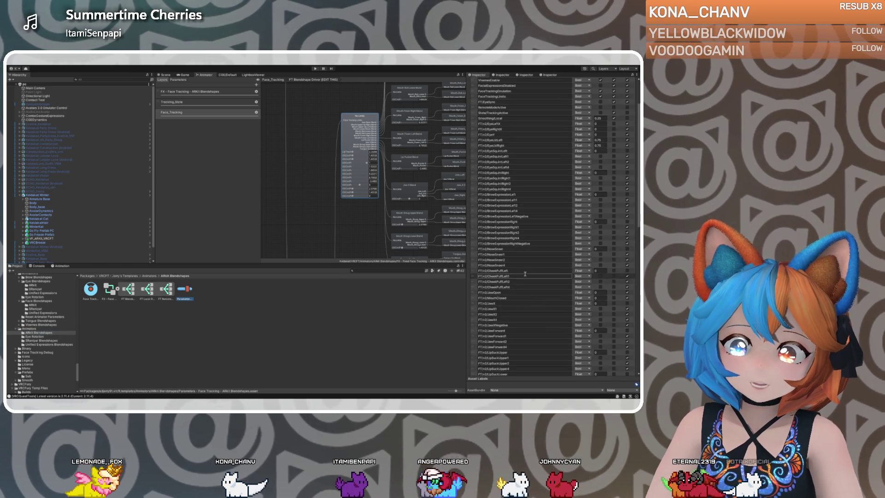
{"action": "scroll", "coordinate": [523, 277], "scroll_direction": "down", "scroll_amount": 4}
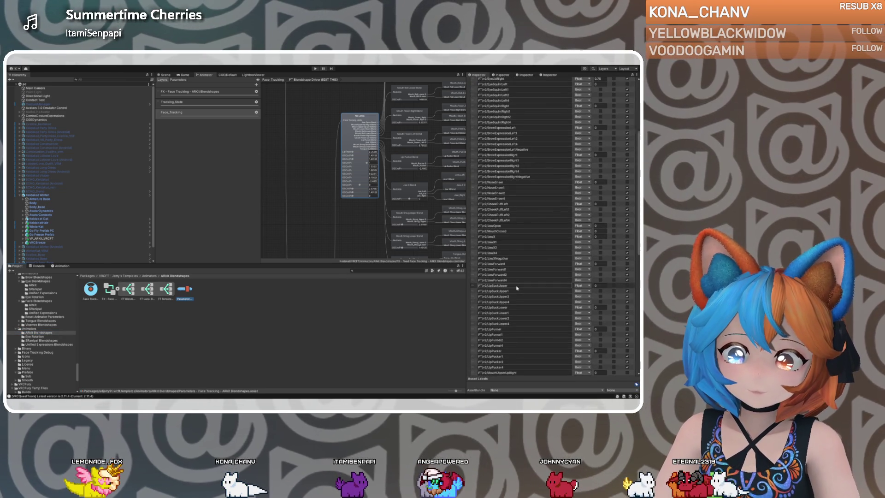
{"action": "scroll", "coordinate": [518, 295], "scroll_direction": "down", "scroll_amount": 4}
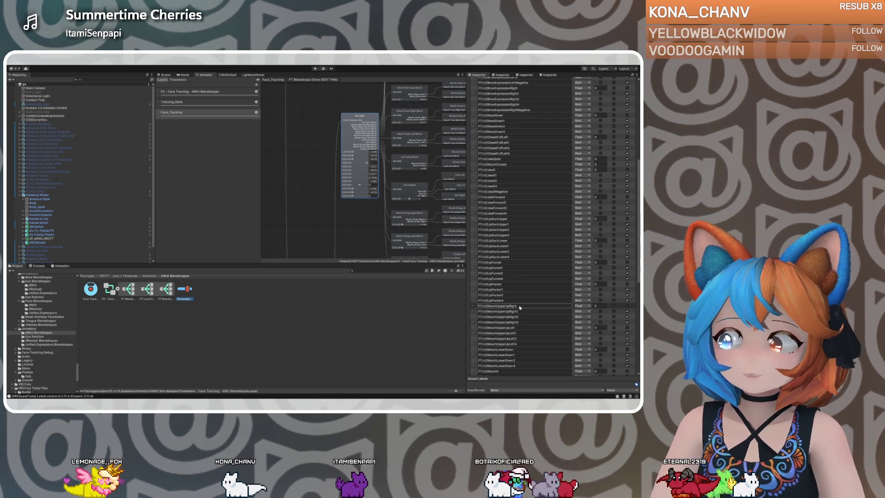
{"action": "scroll", "coordinate": [520, 307], "scroll_direction": "down", "scroll_amount": 8}
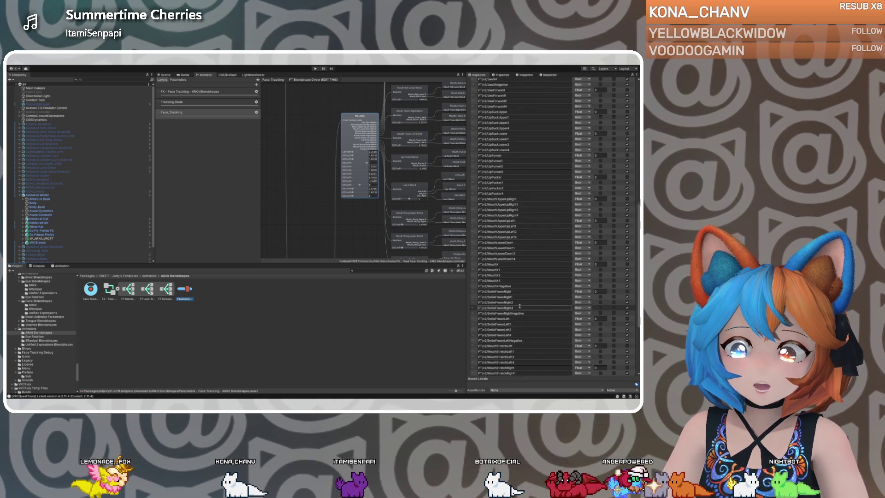
{"action": "scroll", "coordinate": [520, 306], "scroll_direction": "down", "scroll_amount": 5}
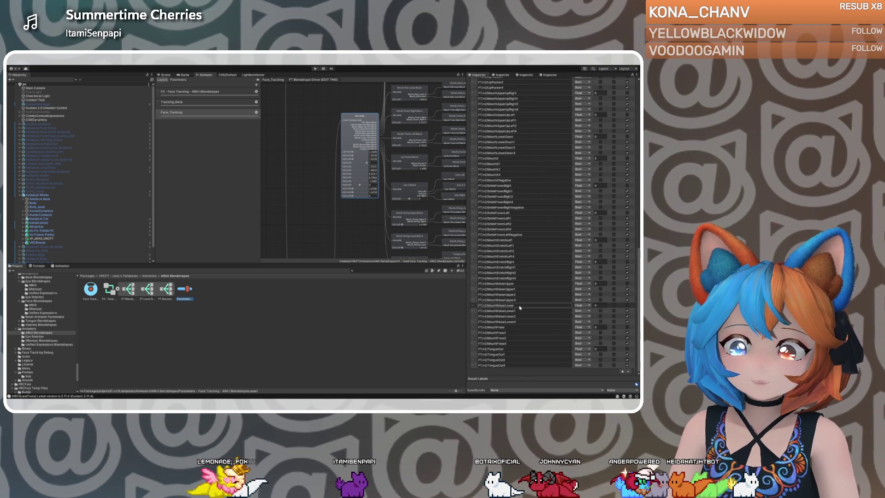
{"action": "key", "text": "ctrl+d"}
{"action": "scroll", "coordinate": [13, 354], "scroll_direction": "up", "scroll_amount": 5}
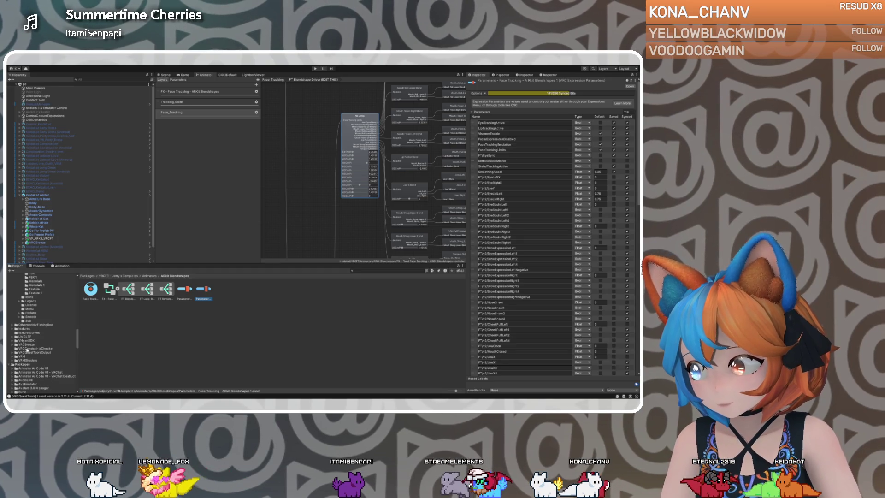
Go to Assets > Keidakat > VRCFT > Animators > ARKit Blendshapes to list the avatar's face-tracking assets.
{"action": "scroll", "coordinate": [27, 350], "scroll_direction": "up", "scroll_amount": 10}
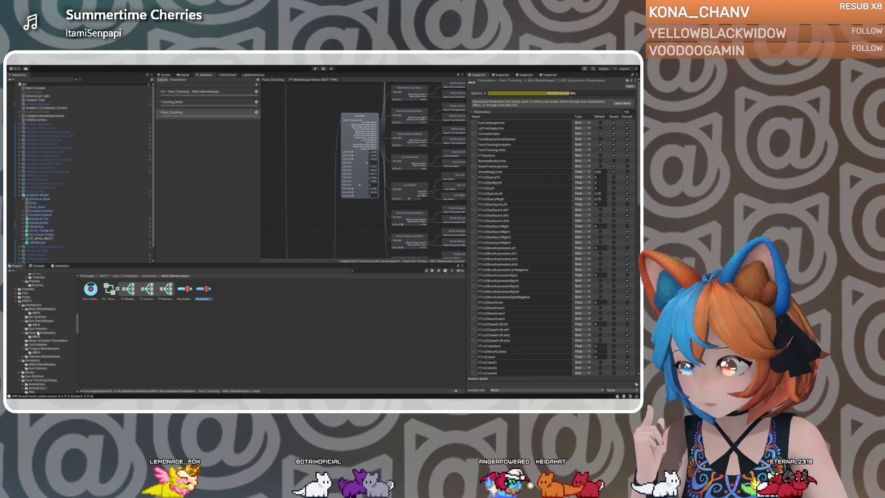
{"action": "scroll", "coordinate": [38, 342], "scroll_direction": "down", "scroll_amount": 2}
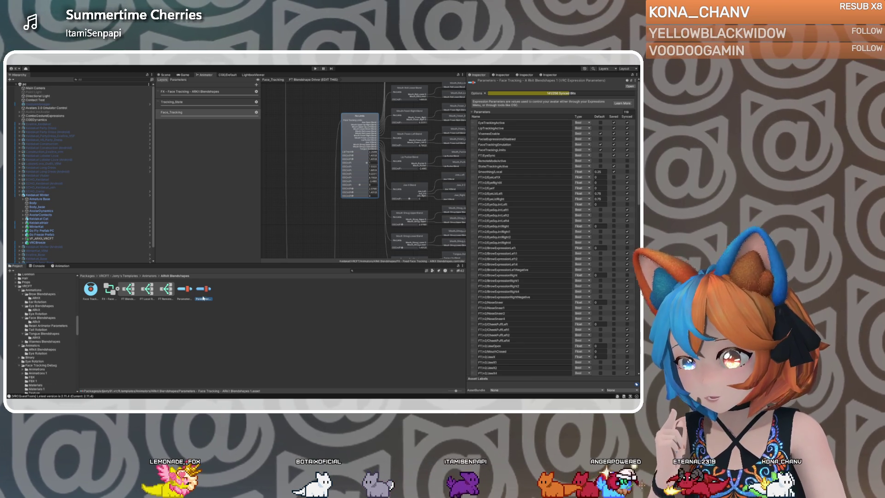
{"action": "left_click", "coordinate": [48, 350]}
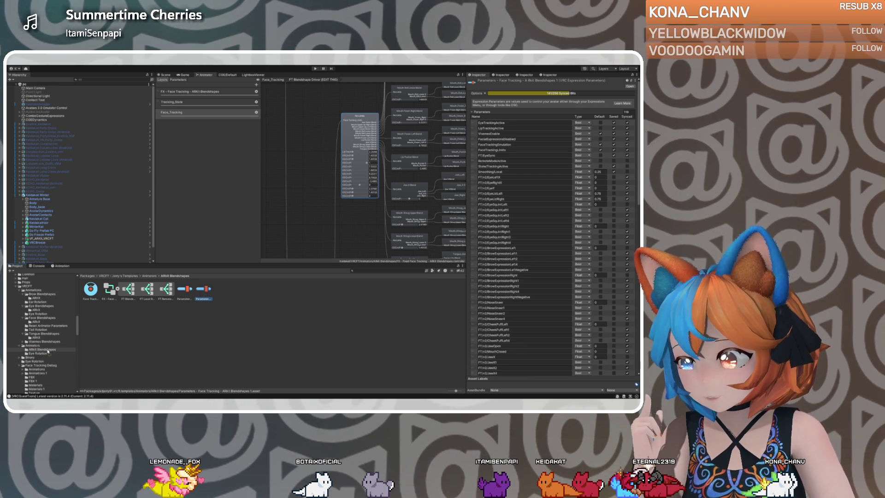
{"action": "scroll", "coordinate": [37, 369], "scroll_direction": "down", "scroll_amount": 2}
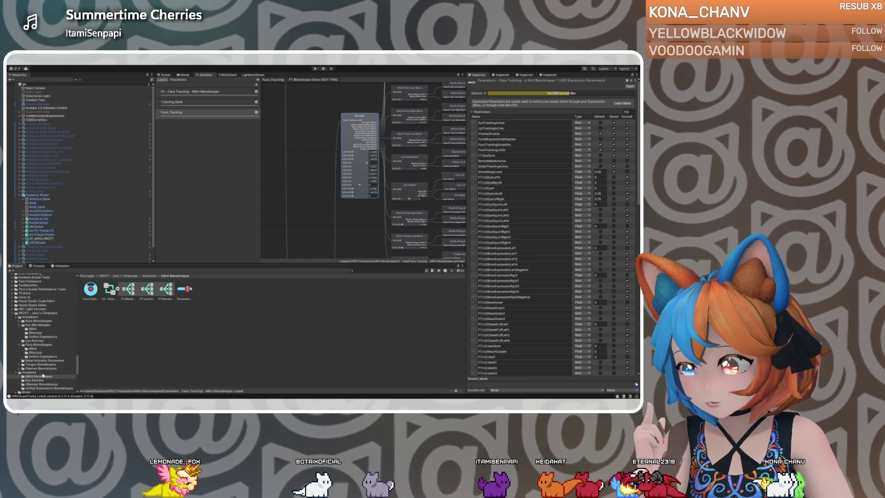
{"action": "scroll", "coordinate": [44, 364], "scroll_direction": "down", "scroll_amount": 5}
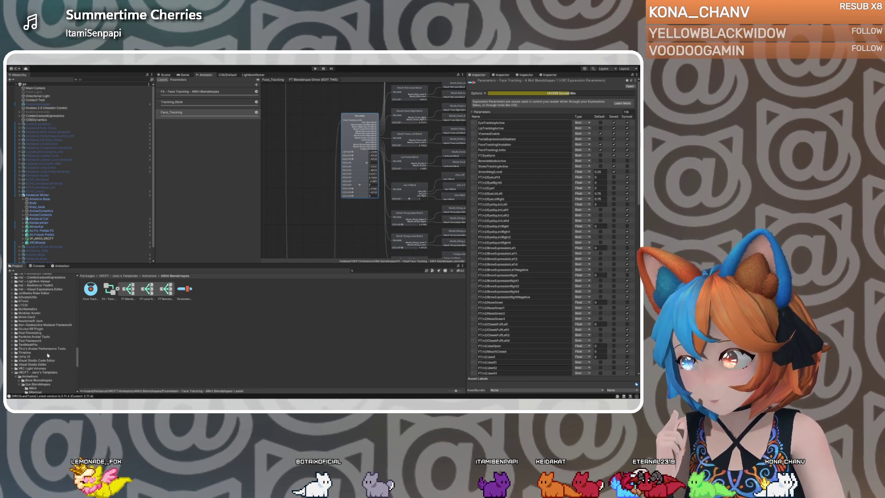
{"action": "scroll", "coordinate": [48, 355], "scroll_direction": "up", "scroll_amount": 3}
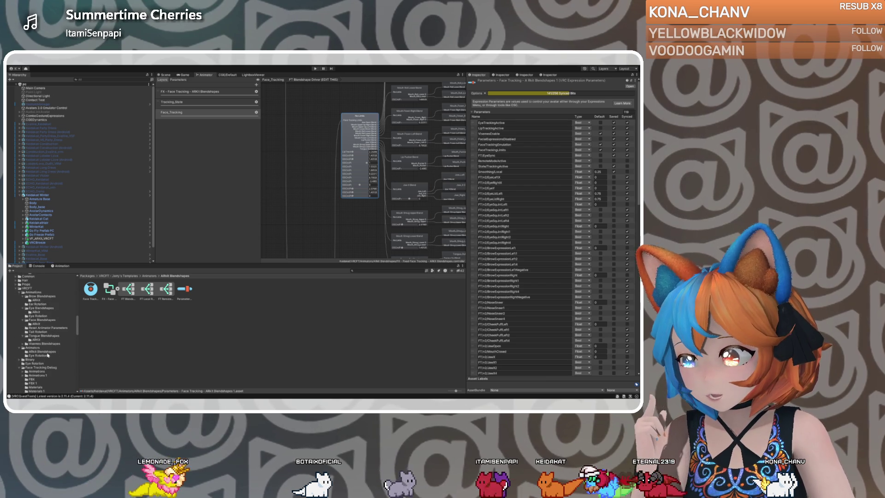
{"action": "left_click", "coordinate": [41, 352]}
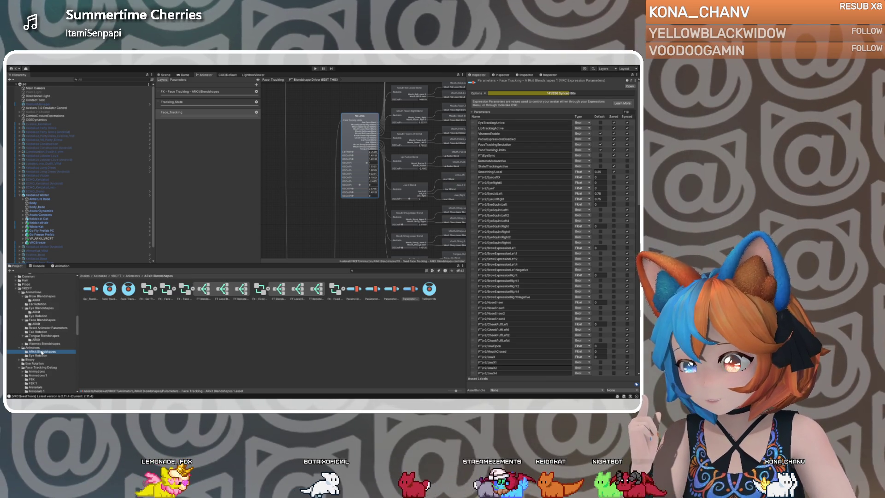
{"action": "left_click", "coordinate": [414, 289]}
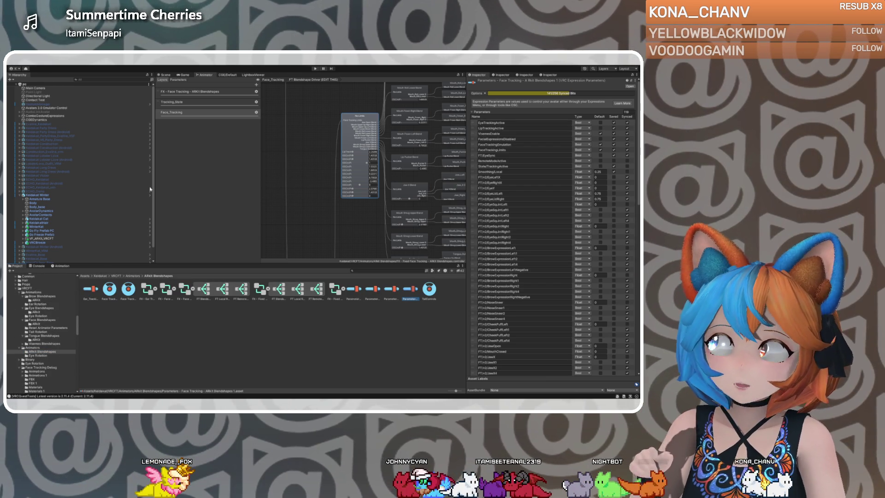
Assign the copied 'Parameters - Face Tracking - ARKit Blendshapes 1' asset to VF_ARKit_VRCFT's Full Controller Parameters.
{"action": "left_click", "coordinate": [41, 196]}
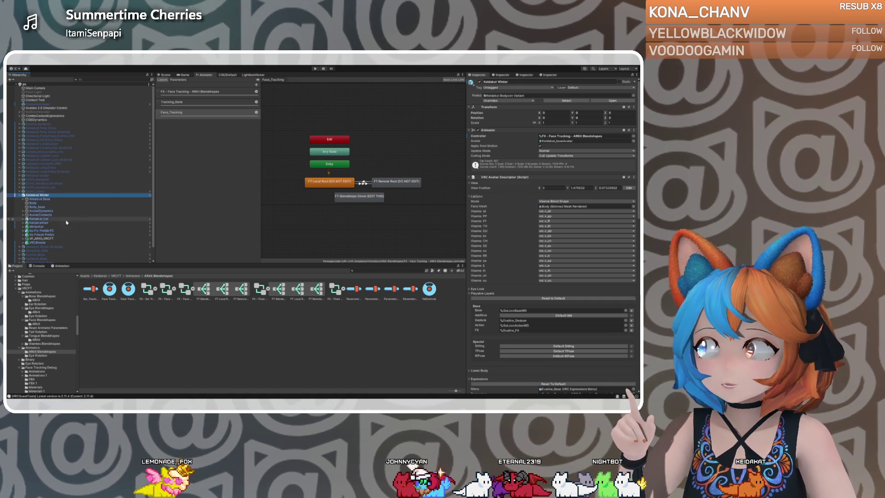
{"action": "left_click", "coordinate": [52, 239]}
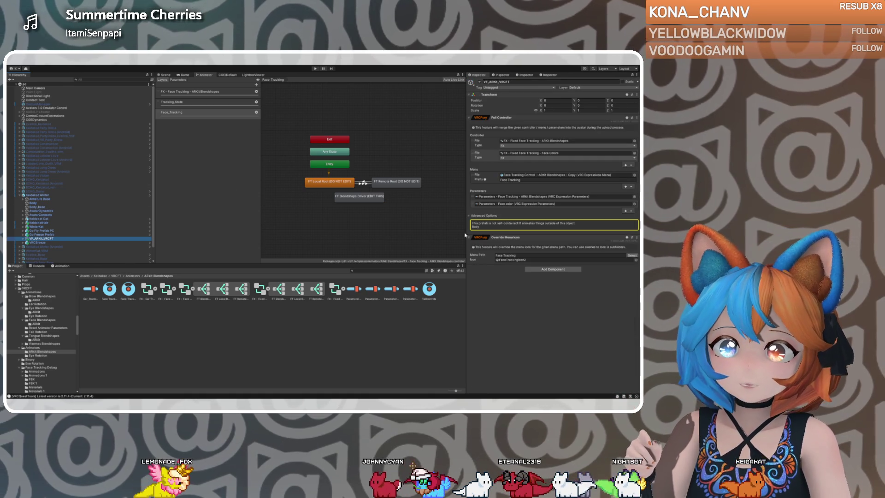
{"action": "left_click", "coordinate": [494, 190]}
{"action": "left_click_drag", "start_coordinate": [493, 190], "coordinate": [497, 198]}
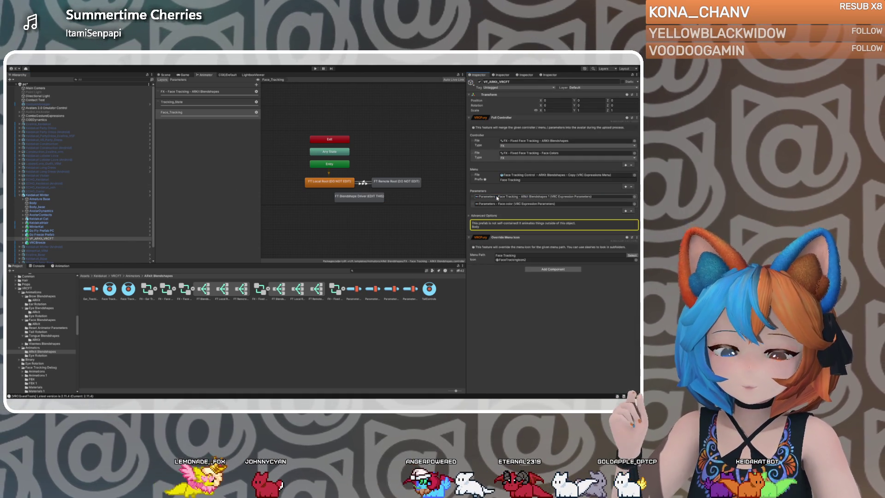
{"action": "left_click", "coordinate": [409, 290]}
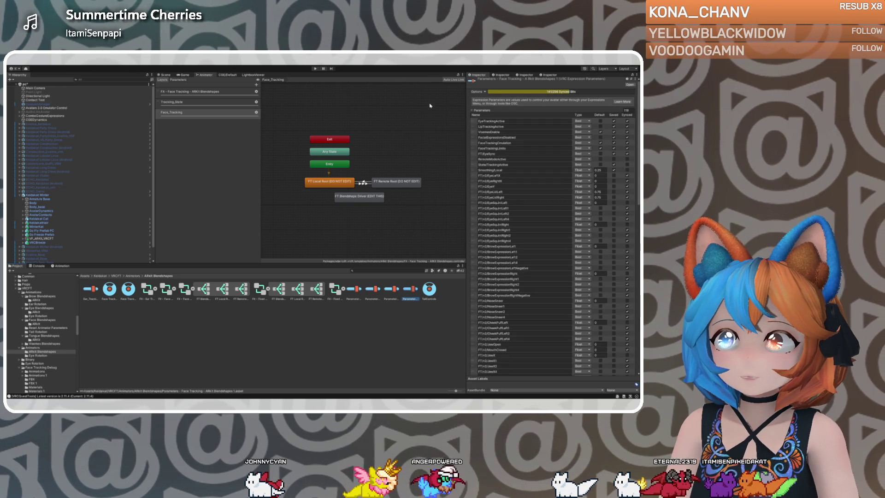
Rename the copied asset to 'Parameters Fixed - Face Tracking - ARKit Blendshapes' and return to the avatar's Scene view.
{"action": "key", "text": "F2"}
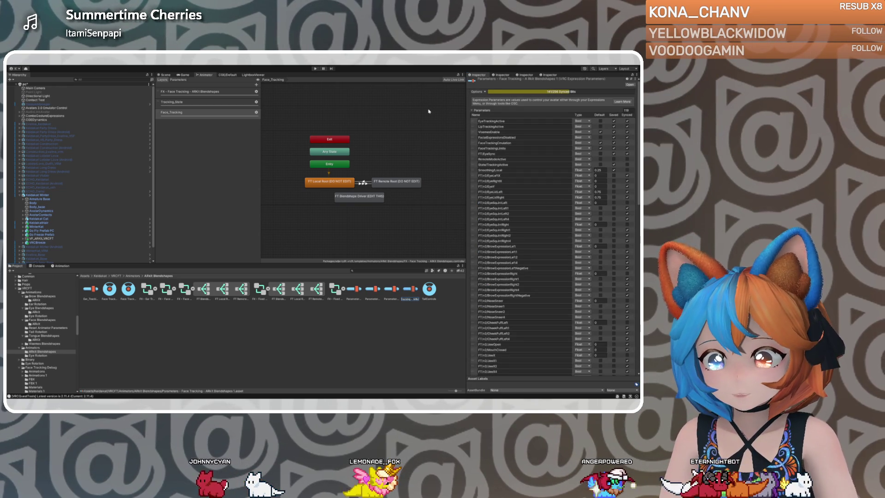
{"action": "key", "text": "Home"}
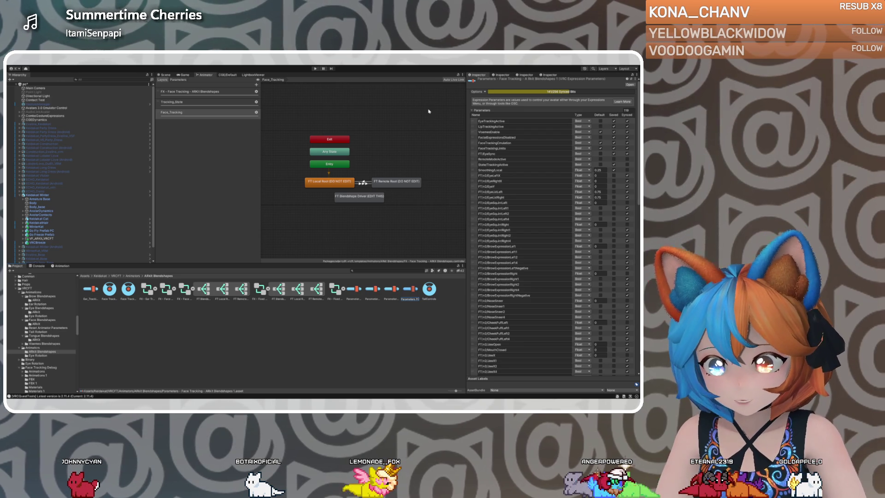
{"action": "key", "text": "Return"}
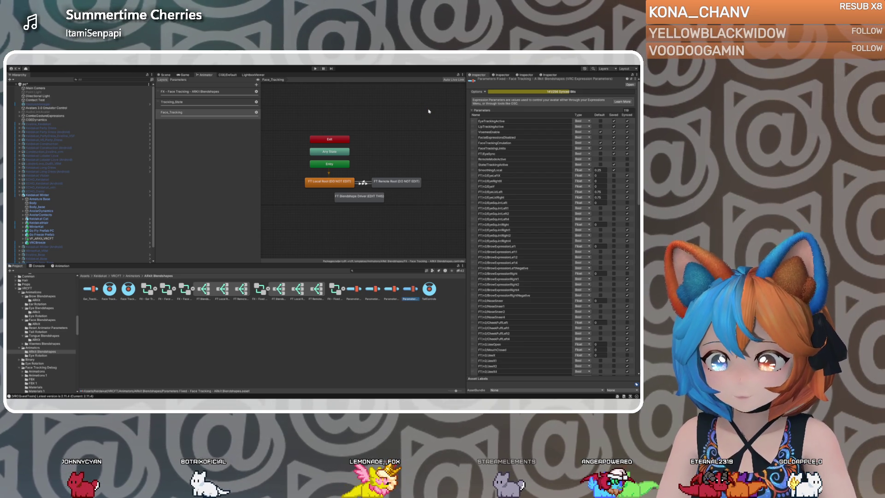
{"action": "left_click", "coordinate": [45, 196]}
{"action": "left_click", "coordinate": [164, 75]}
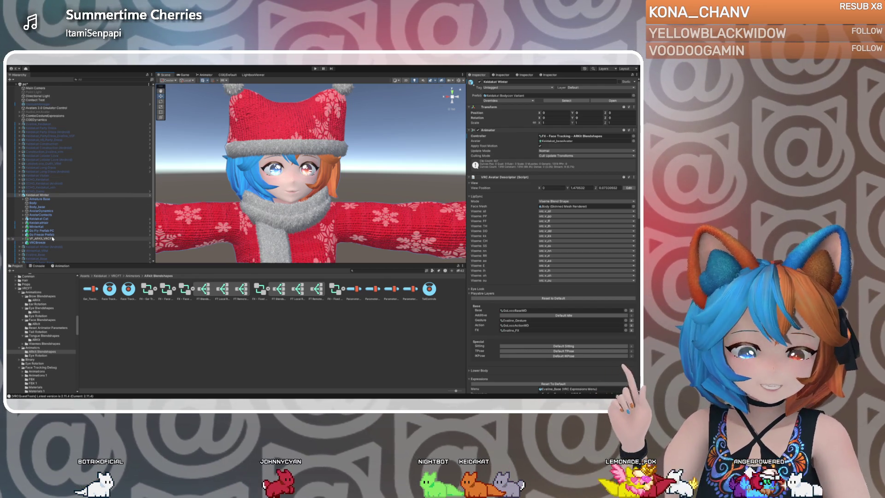
Glance at the face-tracking prefab, then enter play mode to test the Keidakat Winter avatar.
{"action": "left_click", "coordinate": [53, 238]}
{"action": "left_click", "coordinate": [46, 195]}
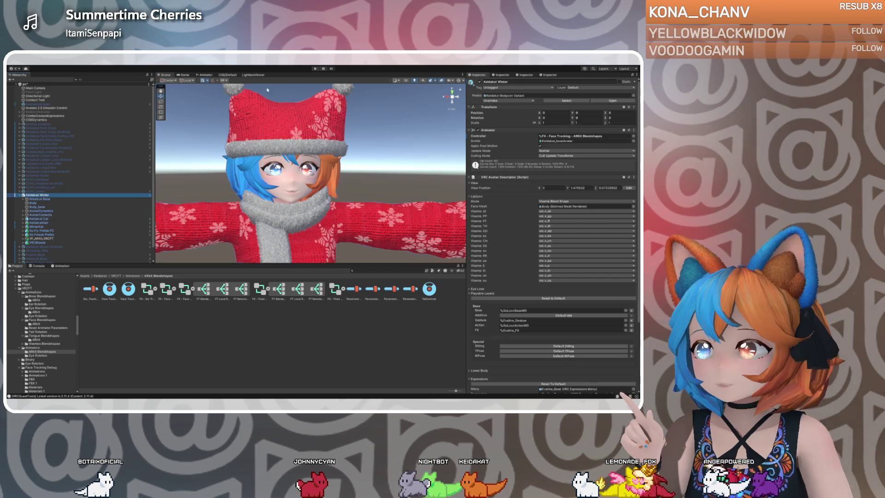
{"action": "left_click", "coordinate": [316, 68]}
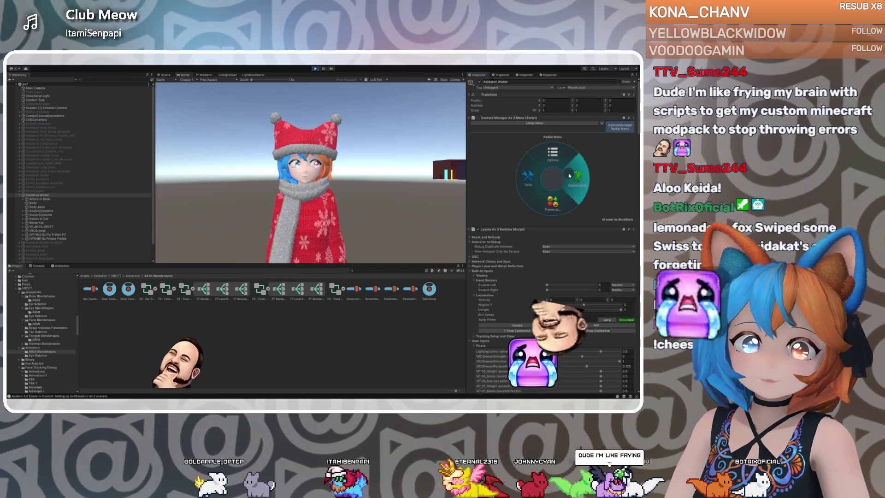
In the Gesture Manager's Expressions face-tracking submenu, toggle Lip Tracking on, then Eye Tracking.
{"action": "left_click", "coordinate": [569, 175]}
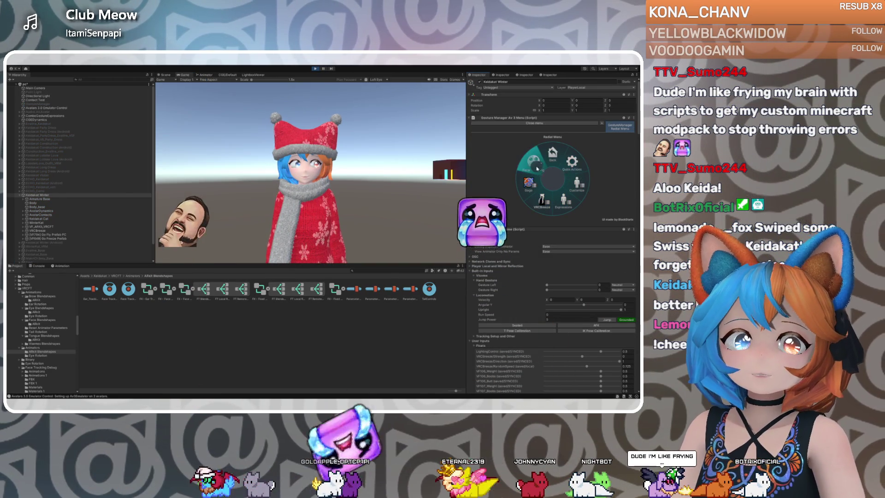
{"action": "left_click", "coordinate": [535, 166]}
{"action": "left_click", "coordinate": [543, 201]}
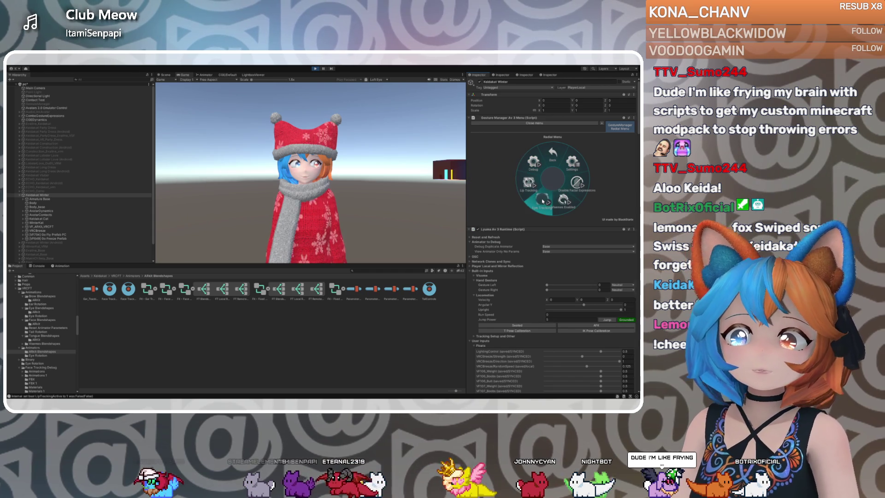
{"action": "left_click", "coordinate": [543, 201]}
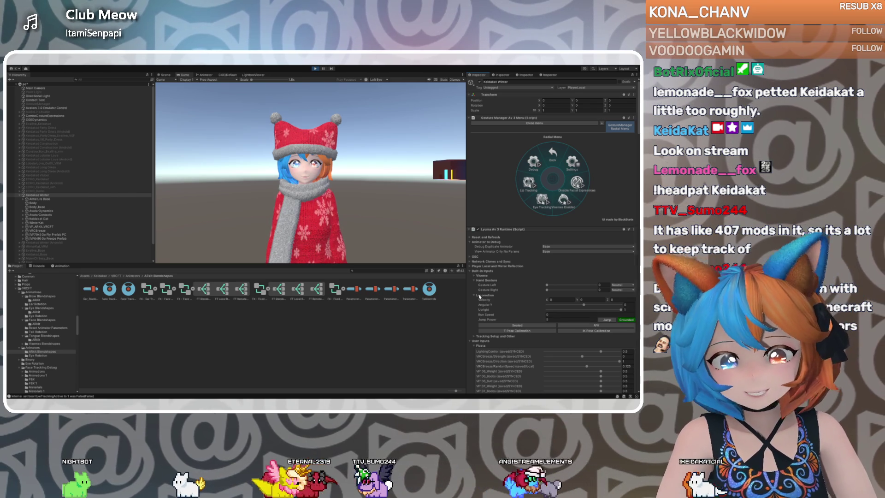
{"action": "scroll", "coordinate": [489, 307], "scroll_direction": "down", "scroll_amount": 5}
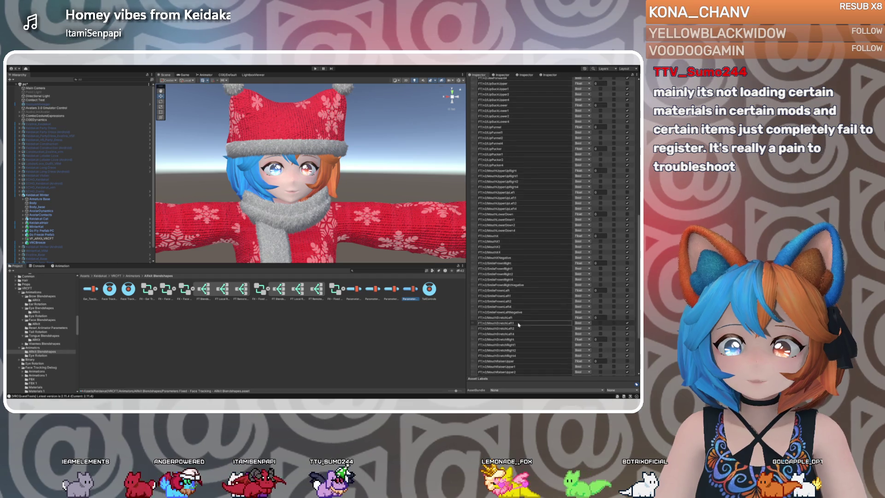
{"action": "scroll", "coordinate": [518, 322], "scroll_direction": "down", "scroll_amount": 1}
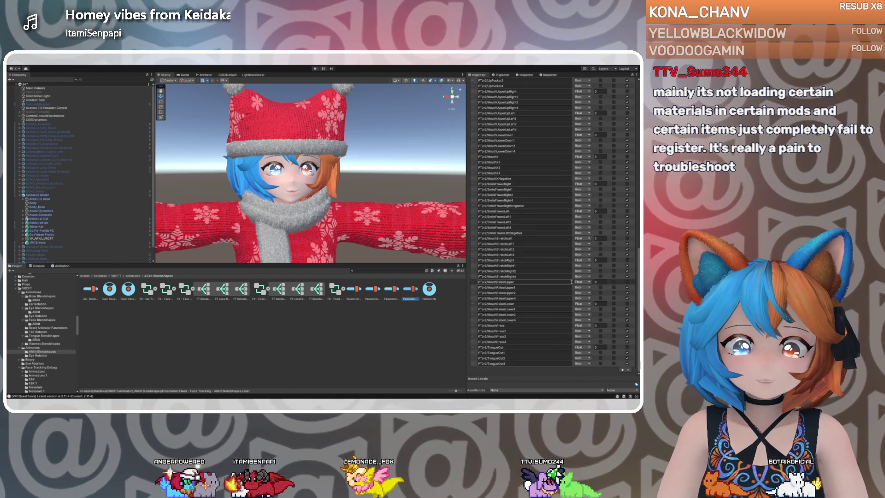
{"action": "scroll", "coordinate": [551, 283], "scroll_direction": "up", "scroll_amount": 5}
{"action": "scroll", "coordinate": [551, 282], "scroll_direction": "up", "scroll_amount": 15}
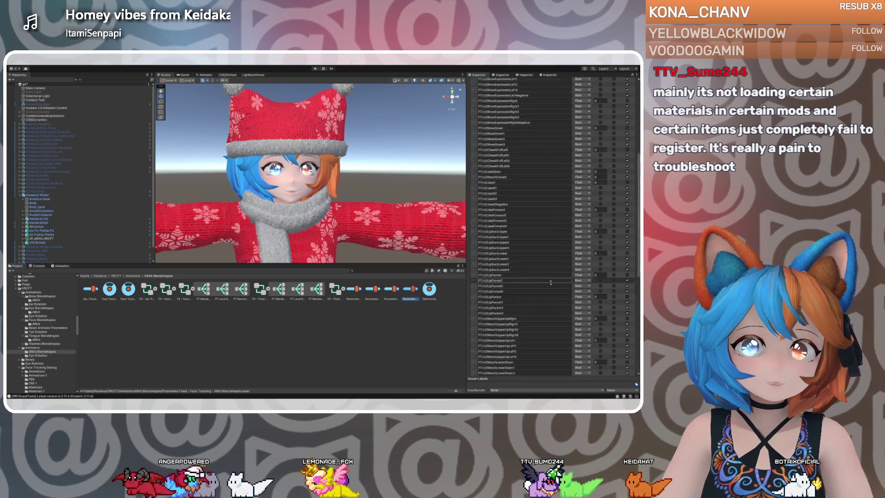
{"action": "scroll", "coordinate": [551, 283], "scroll_direction": "up", "scroll_amount": 3}
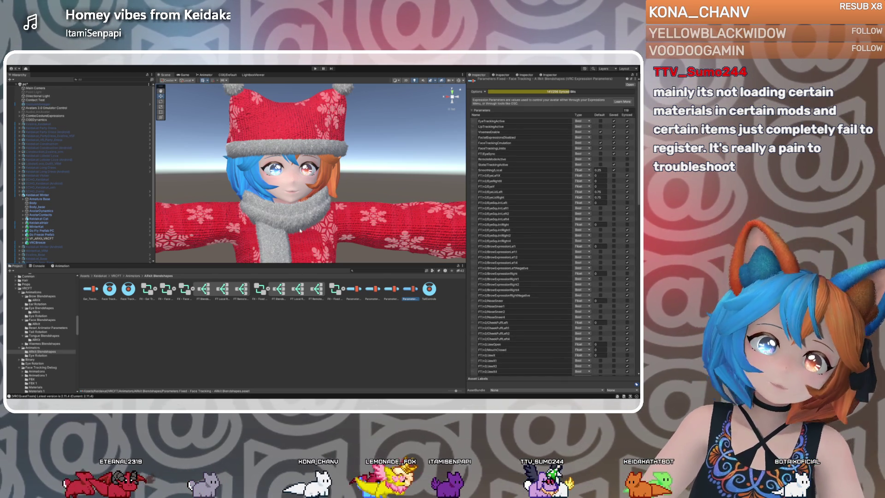
Navigate the Project tree to VRCFT - Jerry's Templates' ARKit Blendshapes animators and Prefabs folders.
{"action": "scroll", "coordinate": [79, 246], "scroll_direction": "down", "scroll_amount": 1}
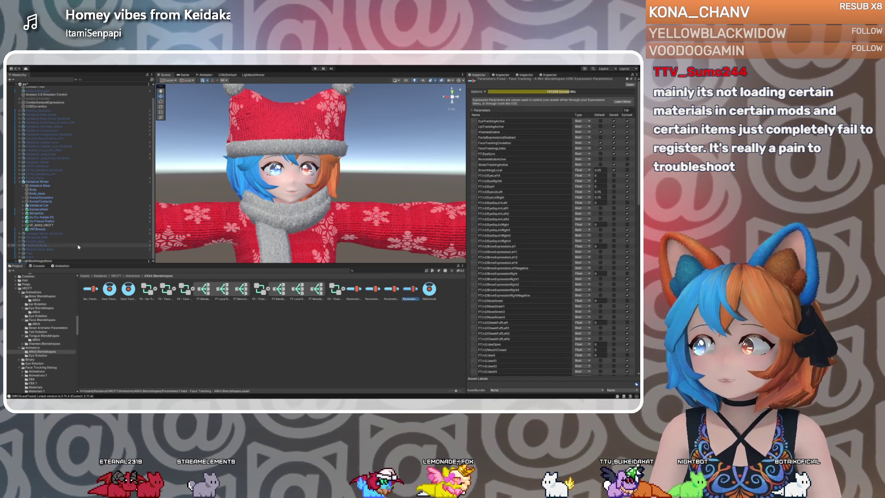
{"action": "left_click", "coordinate": [16, 288]}
{"action": "scroll", "coordinate": [41, 335], "scroll_direction": "down", "scroll_amount": 10}
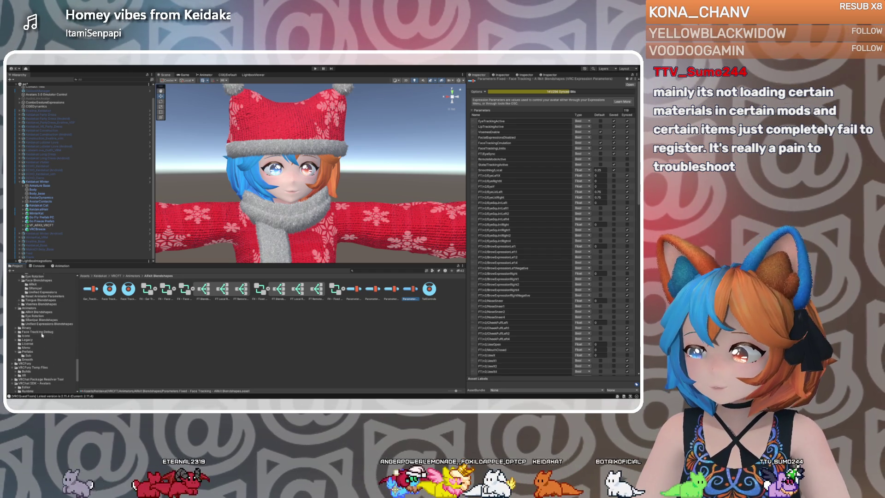
{"action": "left_click", "coordinate": [26, 356]}
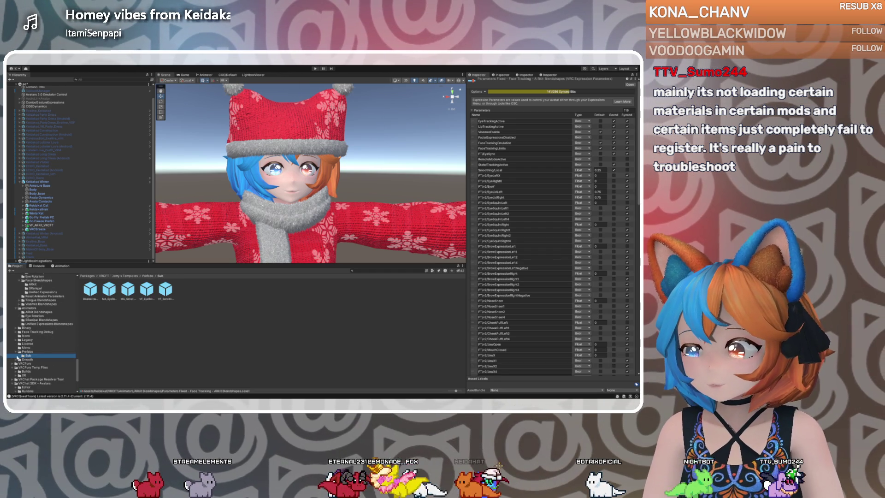
{"action": "left_click", "coordinate": [40, 312]}
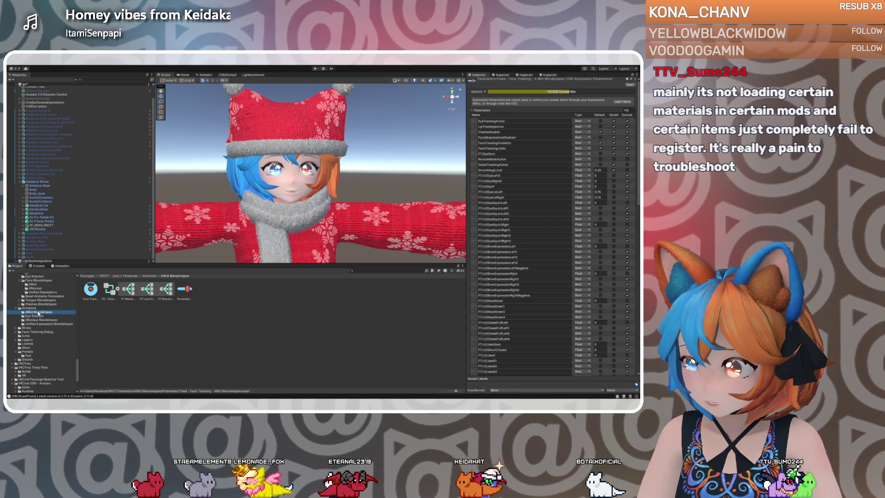
{"action": "left_click", "coordinate": [28, 353]}
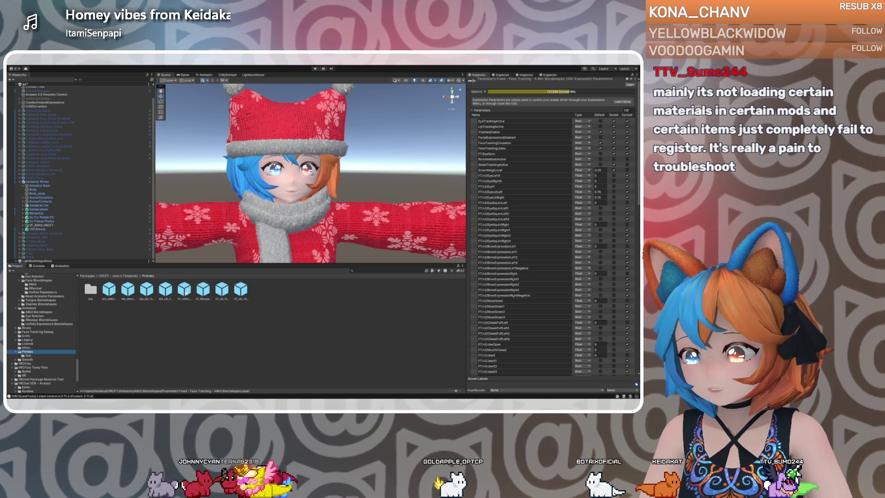
Add the VF_ARKit prefab to the Hierarchy and ping its original ARKit Blendshapes Parameters asset.
{"action": "mouse_move", "coordinate": [186, 292]}
{"action": "left_mouse_down"}
{"action": "mouse_move", "coordinate": [55, 259]}
{"action": "mouse_move", "coordinate": [46, 229]}
{"action": "left_mouse_up"}
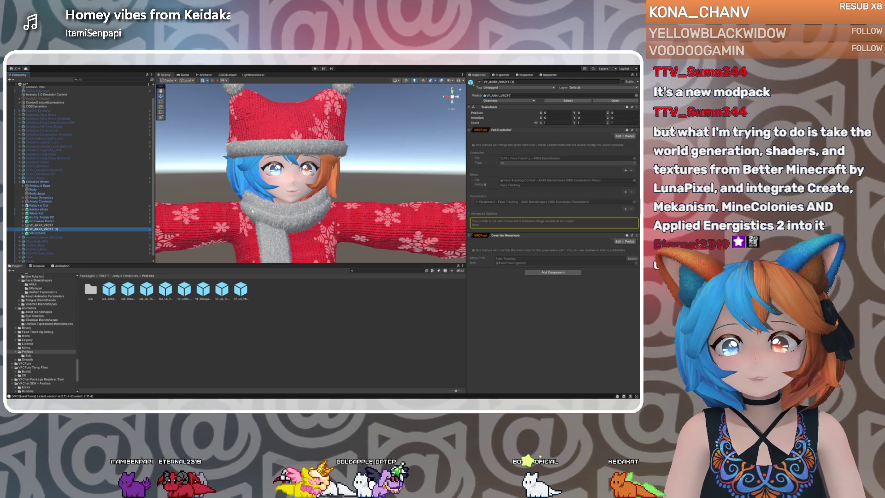
{"action": "left_click", "coordinate": [488, 202]}
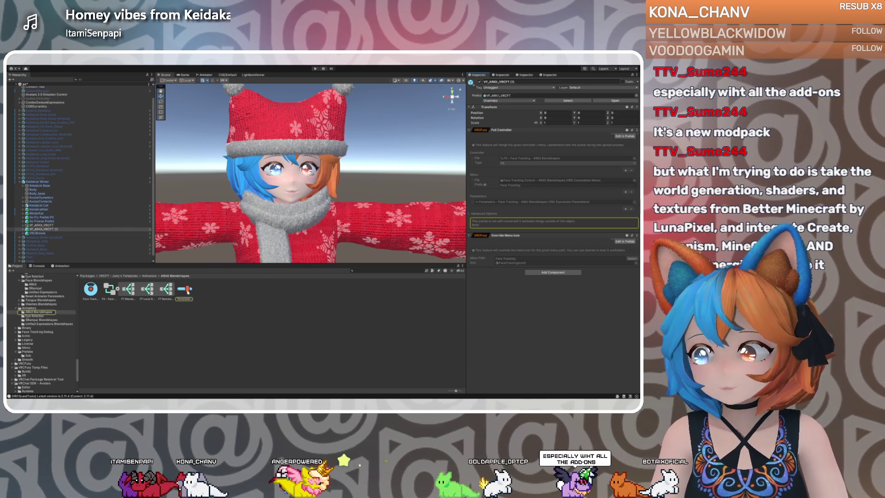
{"action": "left_click", "coordinate": [185, 289]}
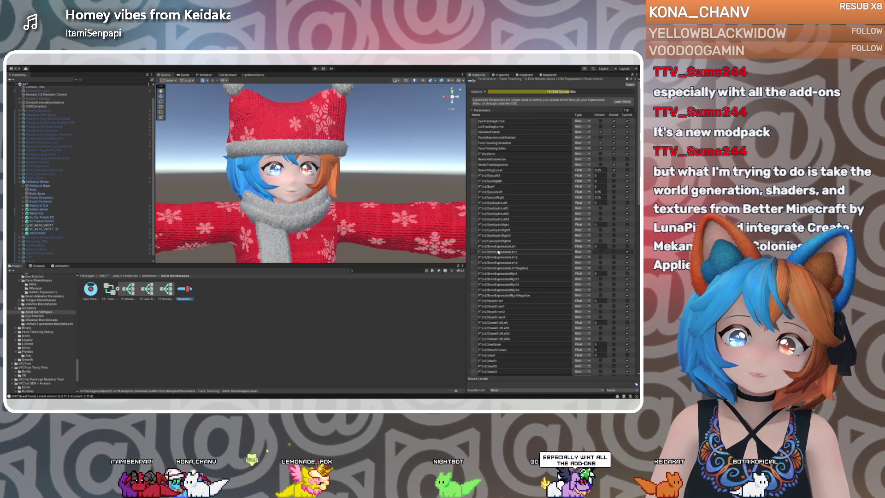
Scroll through the FT/v2 parameter list, then ping the FX controller of VF_ARKit_VRCFT (1).
{"action": "scroll", "coordinate": [503, 268], "scroll_direction": "down", "scroll_amount": 5}
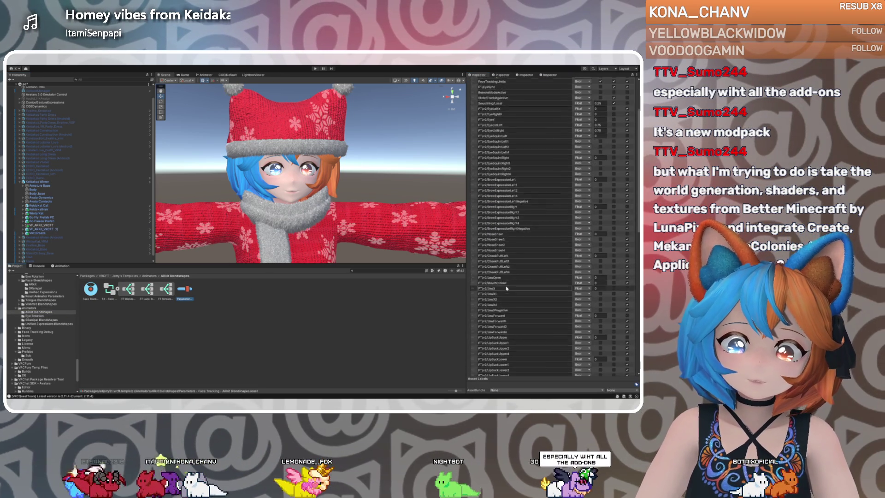
{"action": "scroll", "coordinate": [506, 288], "scroll_direction": "down", "scroll_amount": 3}
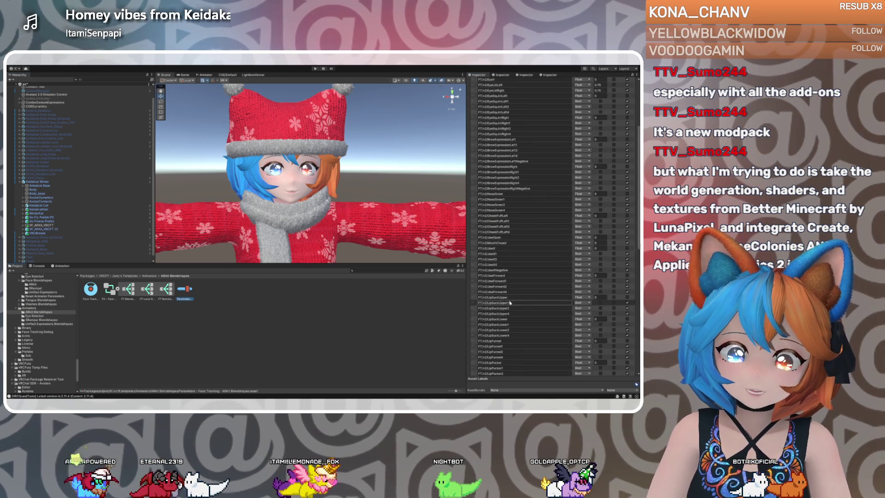
{"action": "scroll", "coordinate": [507, 299], "scroll_direction": "down", "scroll_amount": 5}
{"action": "scroll", "coordinate": [513, 312], "scroll_direction": "down", "scroll_amount": 1}
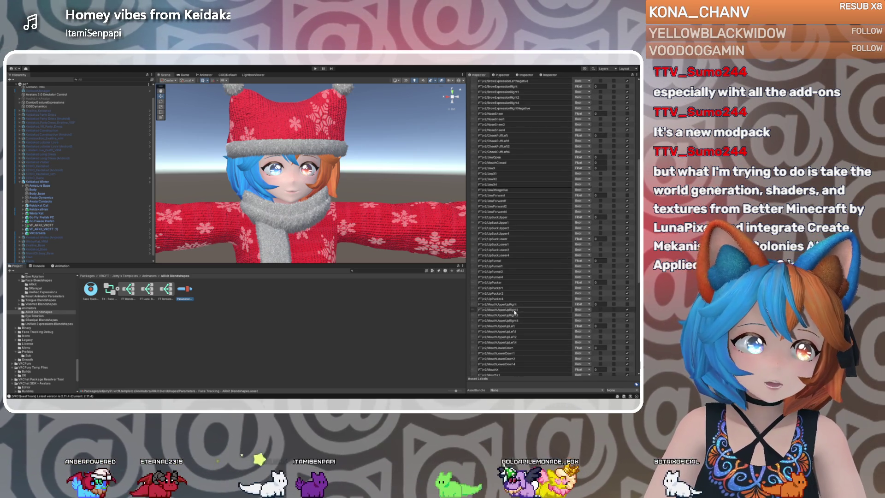
{"action": "scroll", "coordinate": [515, 313], "scroll_direction": "up", "scroll_amount": 11}
{"action": "scroll", "coordinate": [515, 310], "scroll_direction": "up", "scroll_amount": 3}
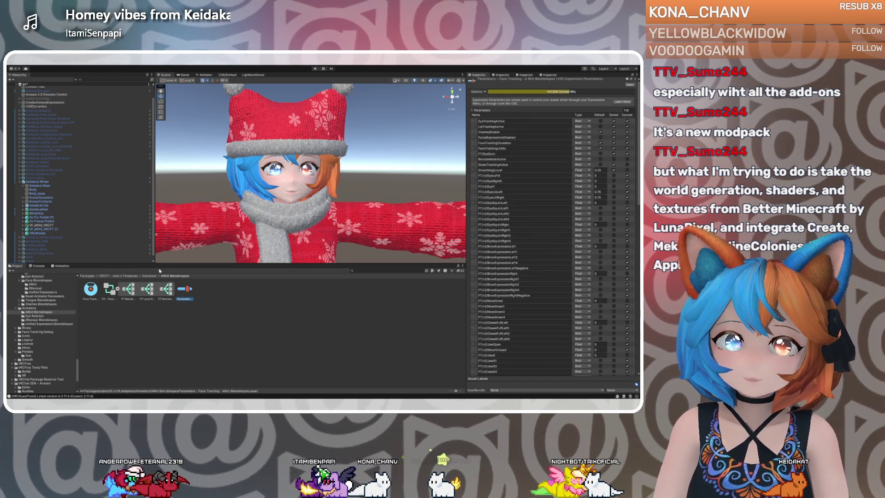
{"action": "left_click", "coordinate": [43, 229]}
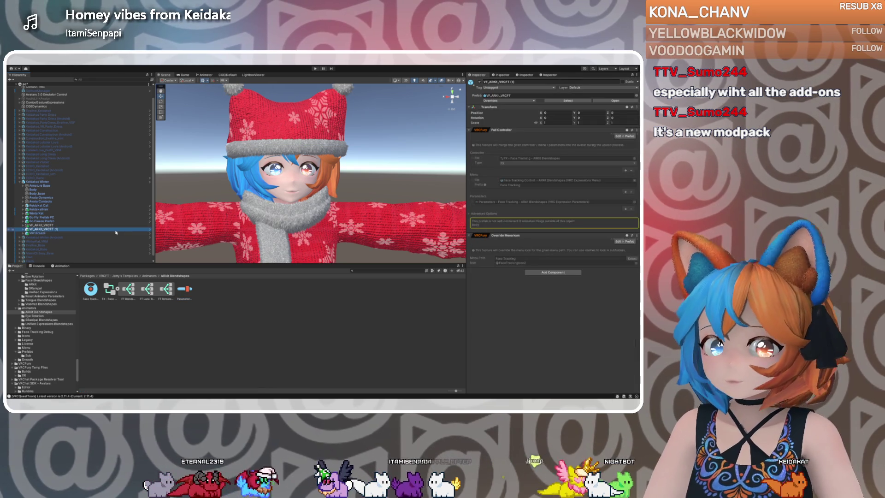
{"action": "left_click", "coordinate": [527, 158]}
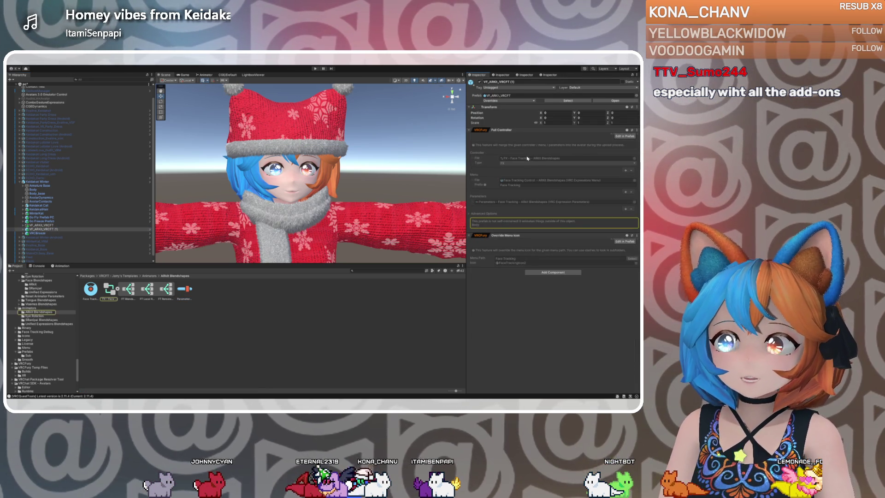
Open the FX - Face Tracking controller graph and inspect its FT Blendshape Driver state.
{"action": "left_click", "coordinate": [109, 290]}
{"action": "double_click", "coordinate": [109, 290]}
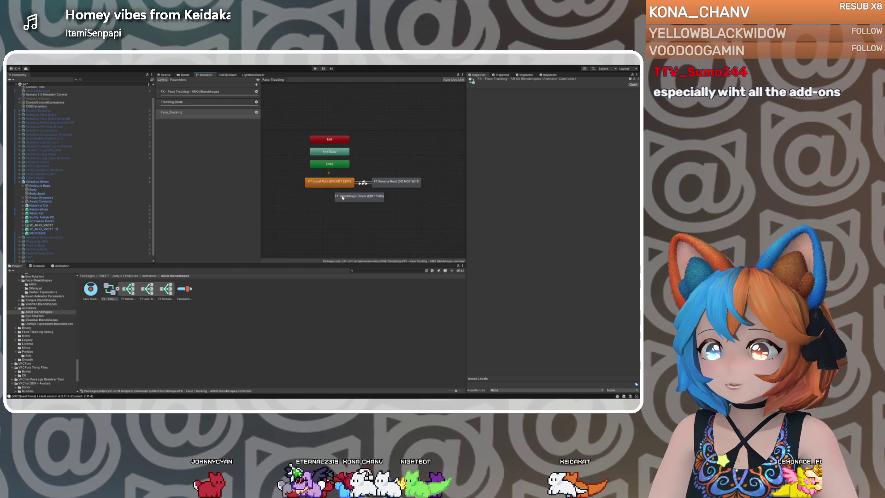
{"action": "left_click", "coordinate": [359, 197]}
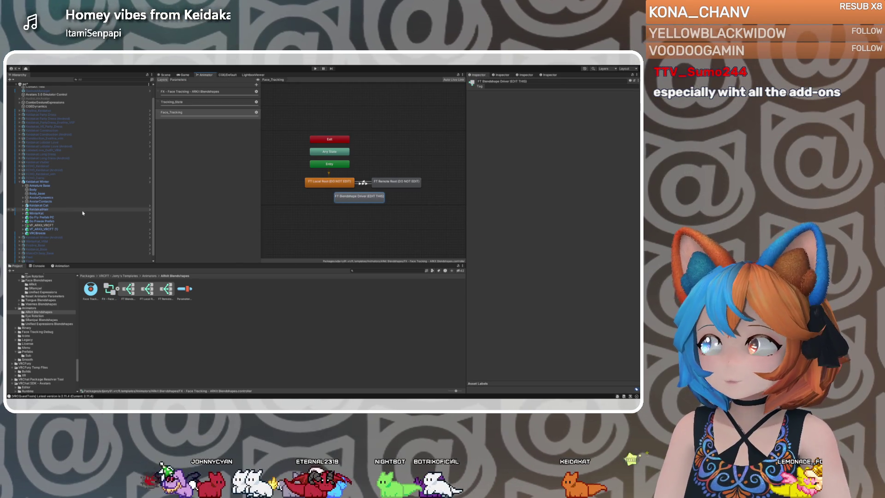
Delete the duplicate VF_ARKit_VRCFT (1) and ping the original prefab's Parameters asset.
{"action": "left_click", "coordinate": [58, 229]}
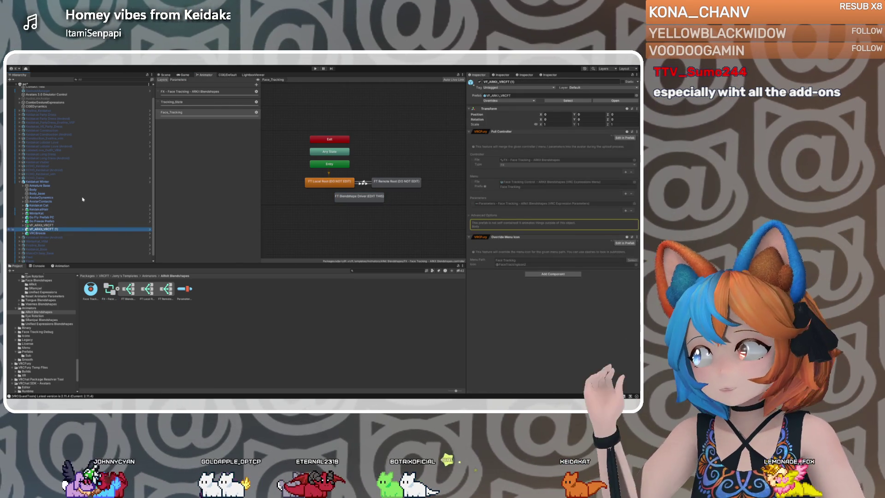
{"action": "key", "text": "Delete"}
{"action": "left_click", "coordinate": [54, 226]}
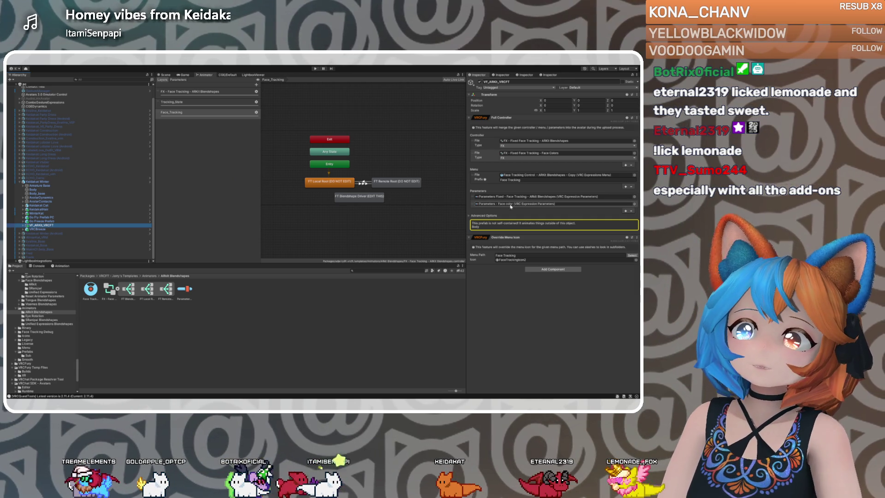
{"action": "left_click", "coordinate": [509, 197]}
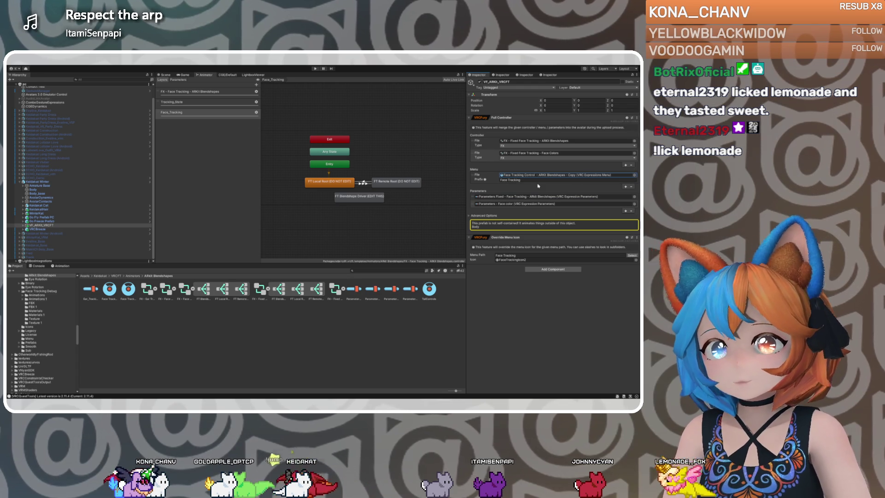
Inspect the Face Tracking Control and 'ARKit Blendshapes - Copy' menu assets.
{"action": "scroll", "coordinate": [40, 359], "scroll_direction": "down", "scroll_amount": 2}
{"action": "left_click", "coordinate": [114, 299]}
{"action": "left_click", "coordinate": [131, 293]}
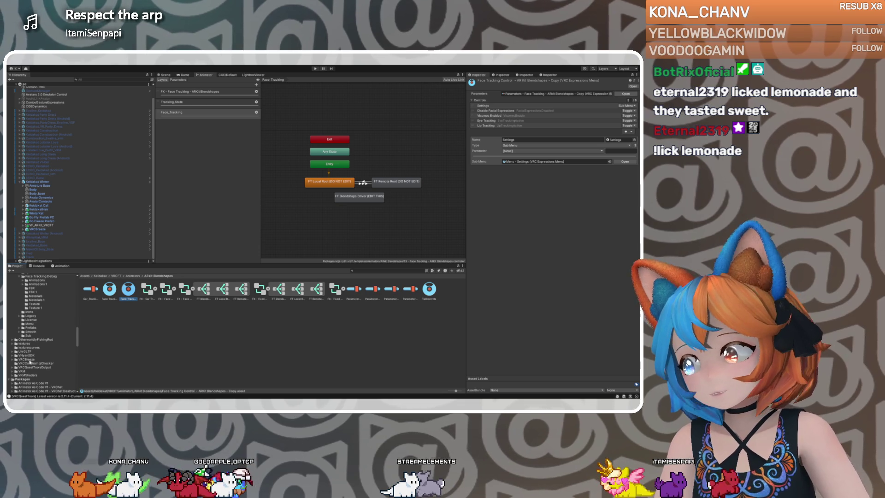
{"action": "scroll", "coordinate": [28, 363], "scroll_direction": "down", "scroll_amount": 3}
{"action": "scroll", "coordinate": [31, 362], "scroll_direction": "down", "scroll_amount": 1}
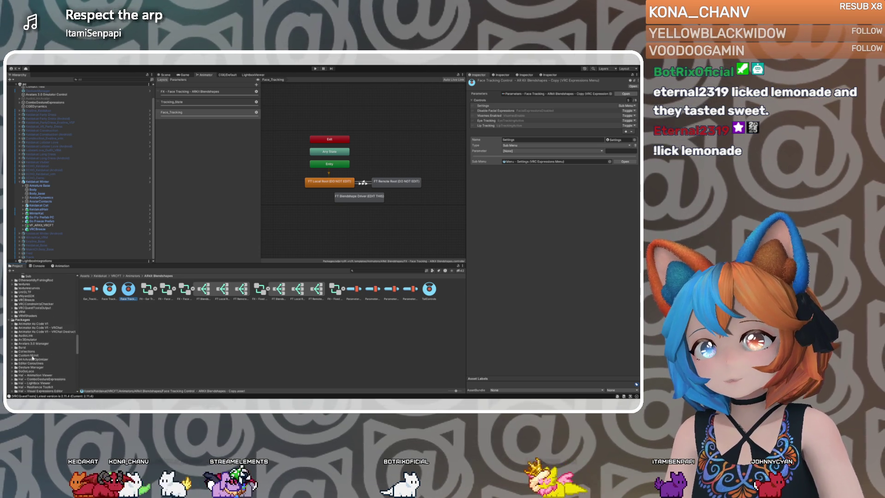
{"action": "scroll", "coordinate": [32, 358], "scroll_direction": "down", "scroll_amount": 5}
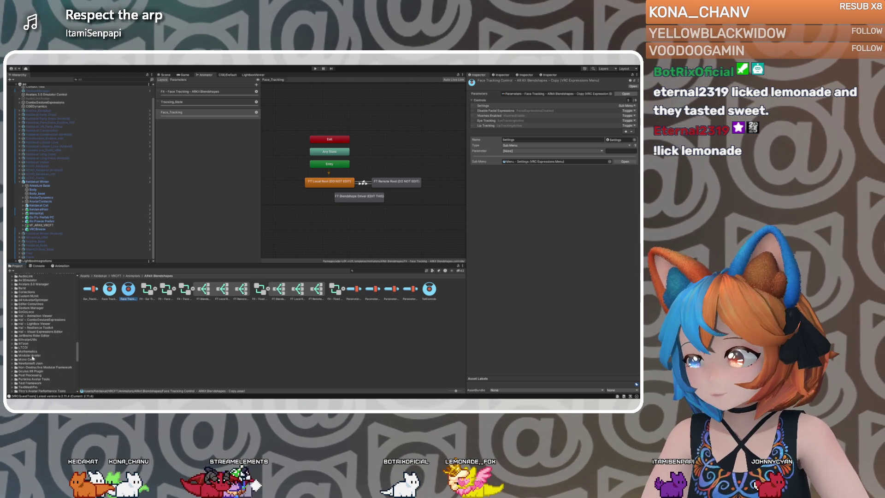
Set VF_ARKit_VRCFT's Menu File to the template's original ARKit Blendshapes menu, then view the avatar descriptor.
{"action": "left_click", "coordinate": [42, 225]}
{"action": "scroll", "coordinate": [52, 350], "scroll_direction": "down", "scroll_amount": 5}
{"action": "scroll", "coordinate": [51, 349], "scroll_direction": "down", "scroll_amount": 5}
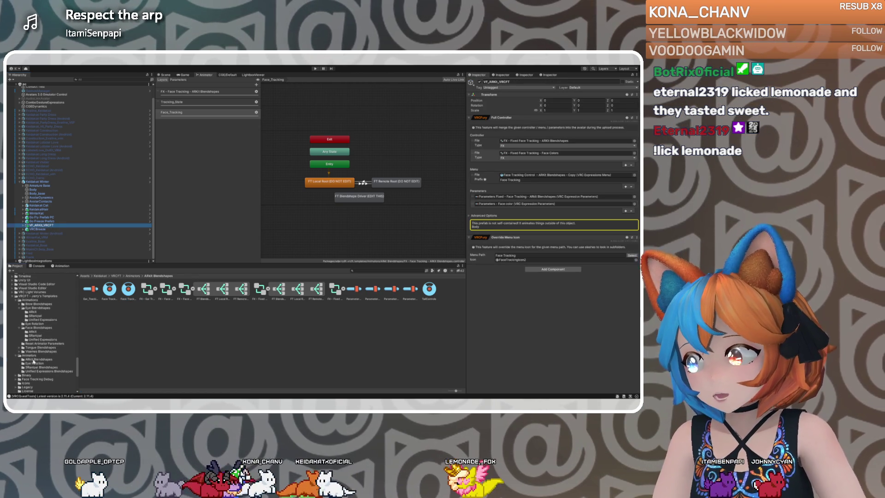
{"action": "left_click", "coordinate": [34, 360]}
{"action": "left_click", "coordinate": [542, 177]}
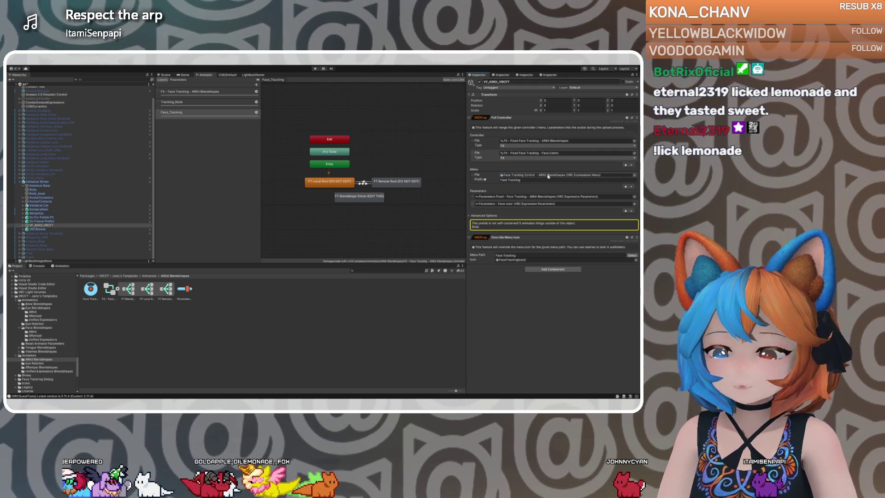
{"action": "left_click", "coordinate": [51, 181]}
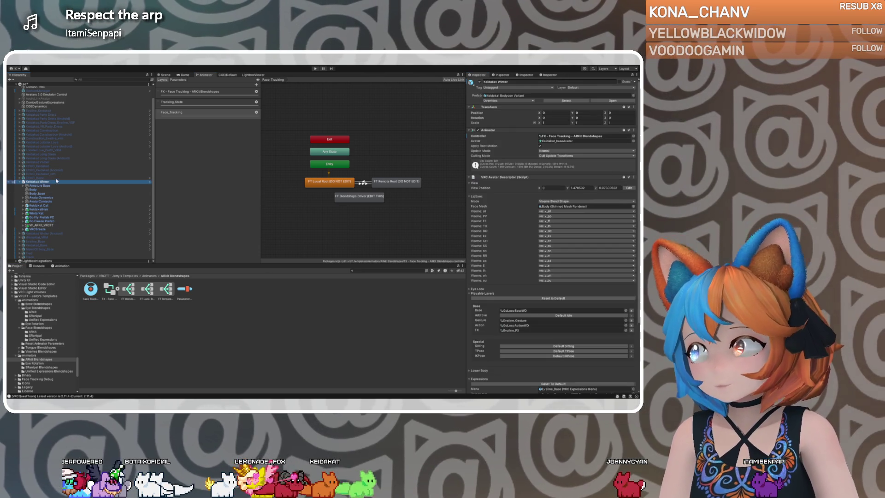
Return to the avatar's Scene view and enter play mode for another Gesture Manager test.
{"action": "left_click", "coordinate": [164, 75]}
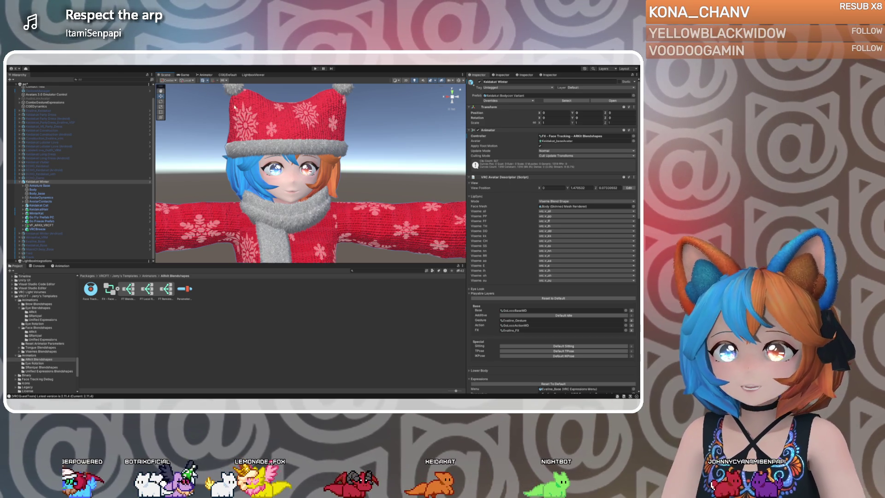
{"action": "left_click", "coordinate": [315, 69]}
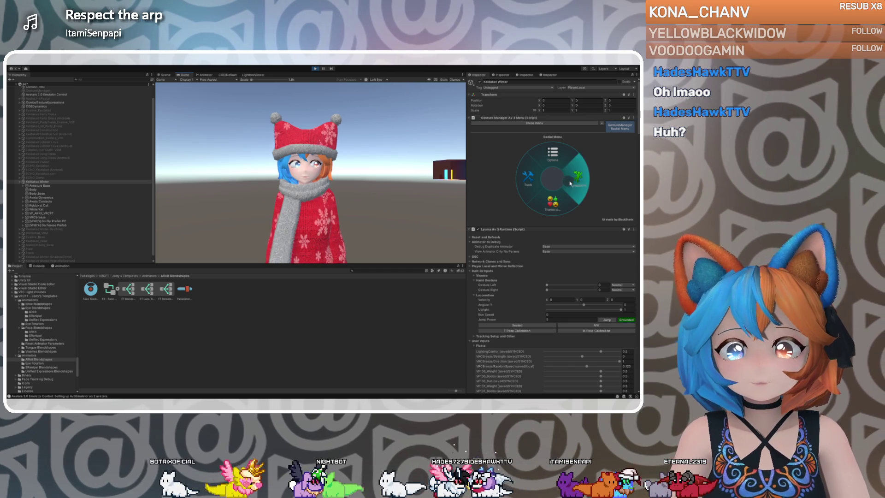
Turn on Eye Tracking and switch Eye Sync off in the face-tracking expressions menu.
{"action": "left_click", "coordinate": [570, 183]}
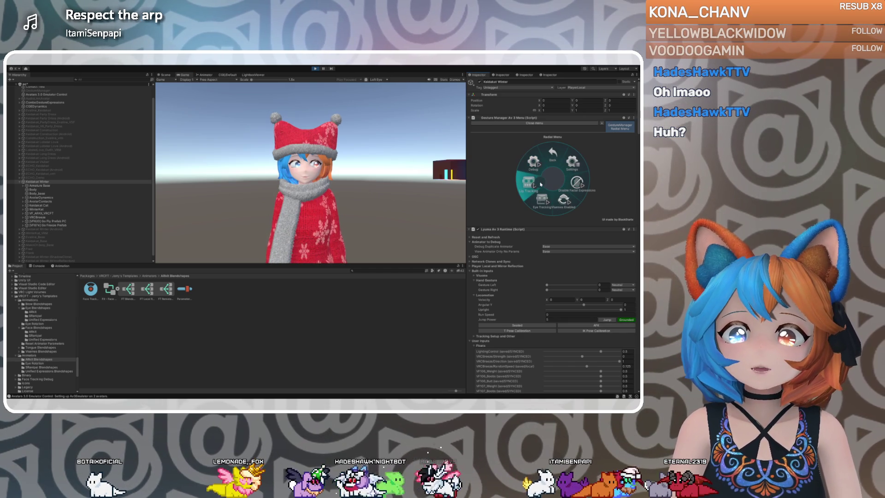
{"action": "left_click", "coordinate": [542, 201]}
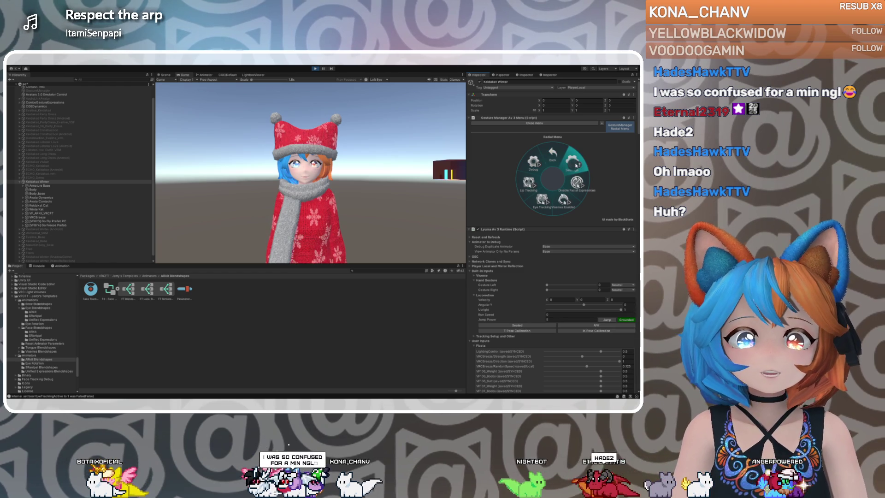
{"action": "left_click", "coordinate": [558, 159]}
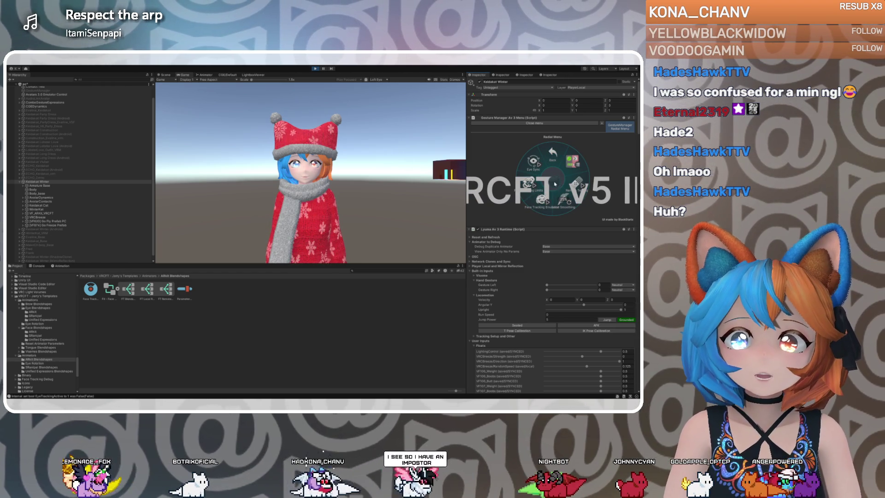
{"action": "left_click", "coordinate": [538, 166]}
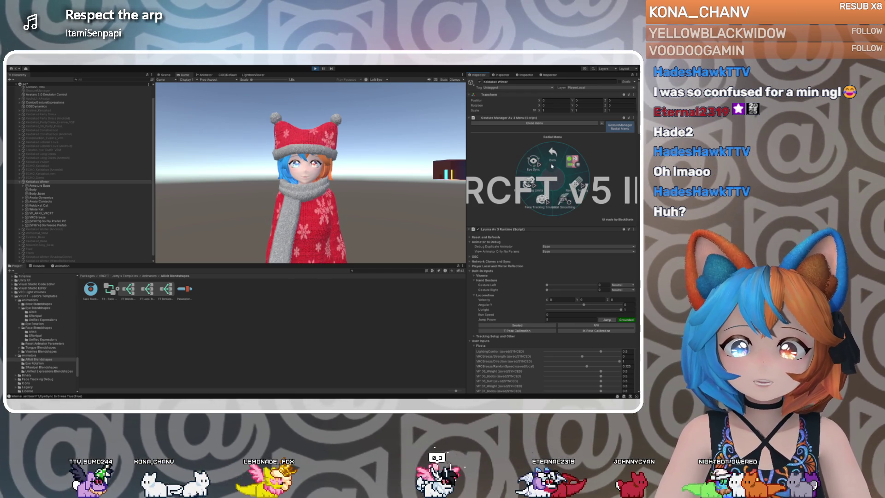
{"action": "left_click", "coordinate": [553, 155]}
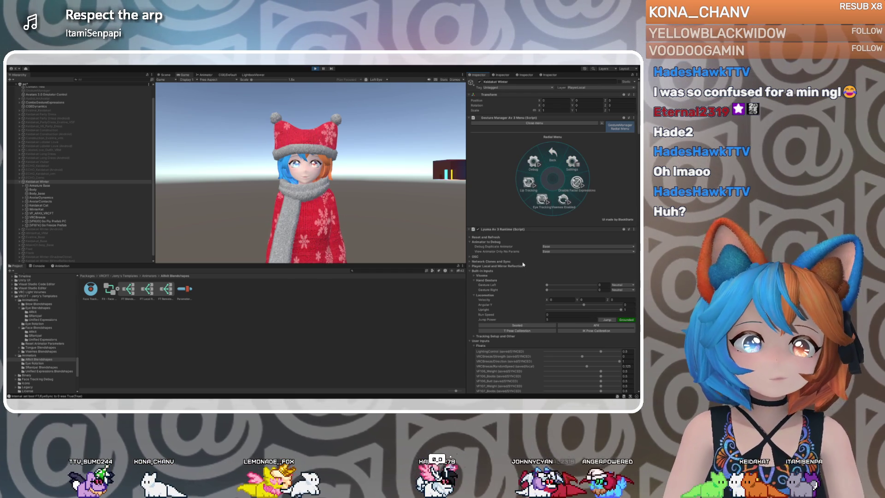
Lower EyeLidLeft to close the left eye, raise MouthUpperUp to about 0.286, then exit play mode.
{"action": "scroll", "coordinate": [523, 264], "scroll_direction": "down", "scroll_amount": 5}
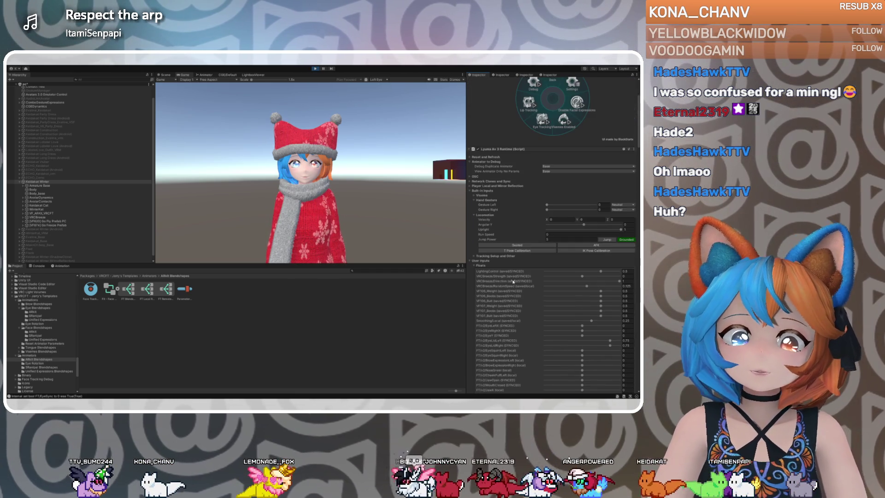
{"action": "scroll", "coordinate": [514, 282], "scroll_direction": "down", "scroll_amount": 3}
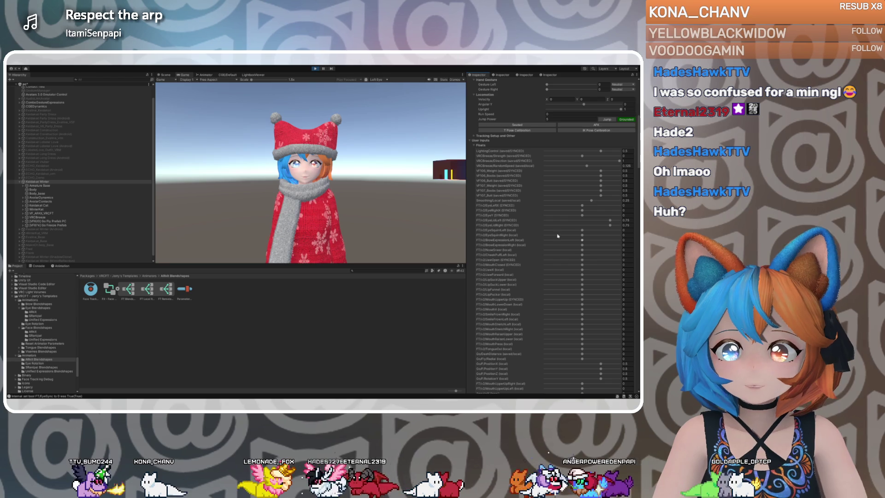
{"action": "mouse_move", "coordinate": [610, 220]}
{"action": "left_mouse_down"}
{"action": "mouse_move", "coordinate": [544, 217]}
{"action": "mouse_move", "coordinate": [612, 223]}
{"action": "left_mouse_up"}
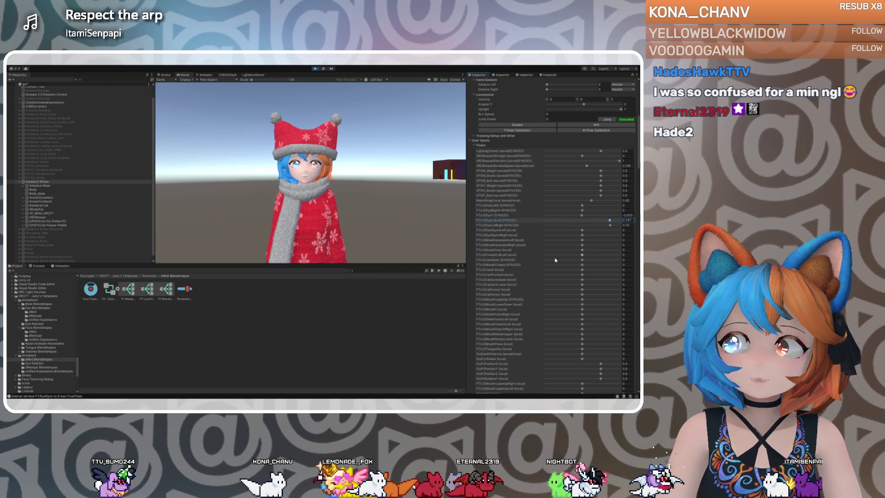
{"action": "scroll", "coordinate": [556, 259], "scroll_direction": "down", "scroll_amount": 5}
{"action": "scroll", "coordinate": [554, 257], "scroll_direction": "up", "scroll_amount": 1}
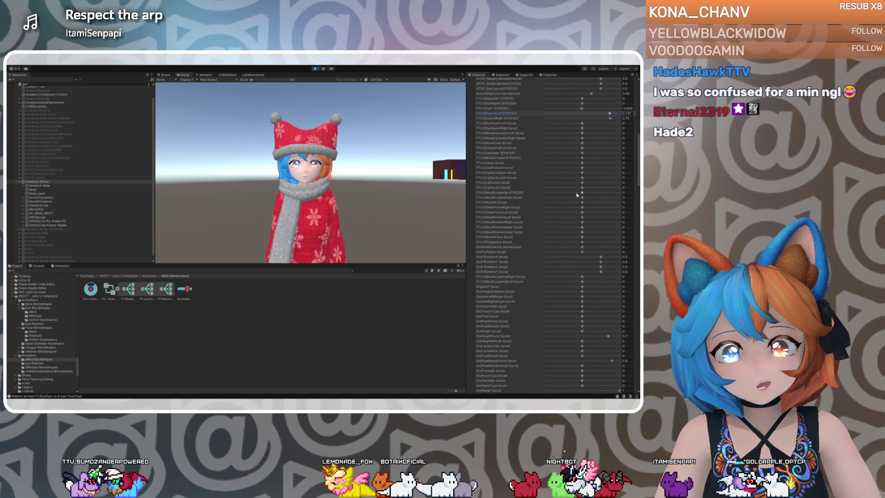
{"action": "mouse_move", "coordinate": [583, 194]}
{"action": "left_mouse_down"}
{"action": "mouse_move", "coordinate": [602, 194]}
{"action": "mouse_move", "coordinate": [562, 193]}
{"action": "mouse_move", "coordinate": [628, 200]}
{"action": "mouse_move", "coordinate": [493, 193]}
{"action": "left_mouse_up"}
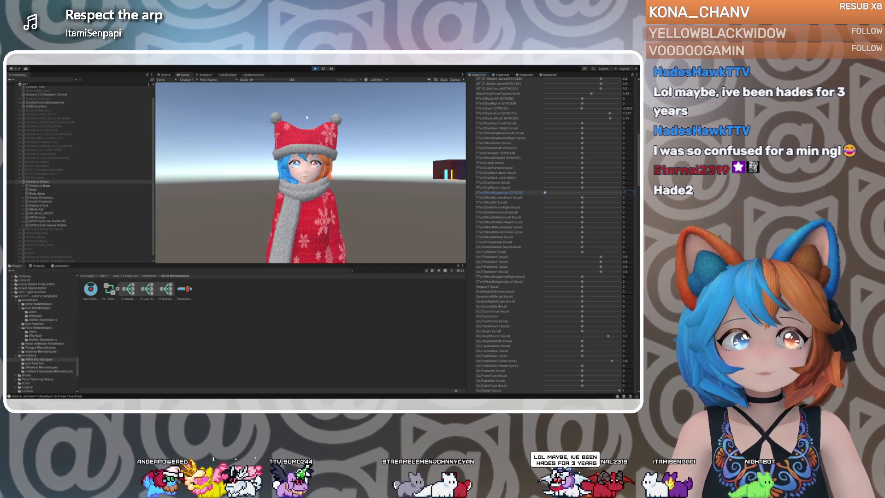
{"action": "left_click", "coordinate": [317, 68]}
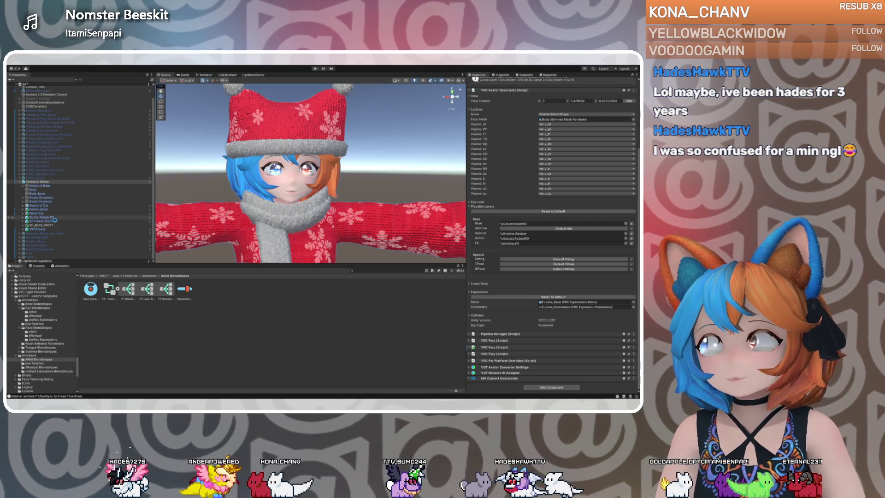
Select VF_ARKit_VRCFT and locate its assigned face-tracking menu asset in the Project window.
{"action": "left_click", "coordinate": [54, 225]}
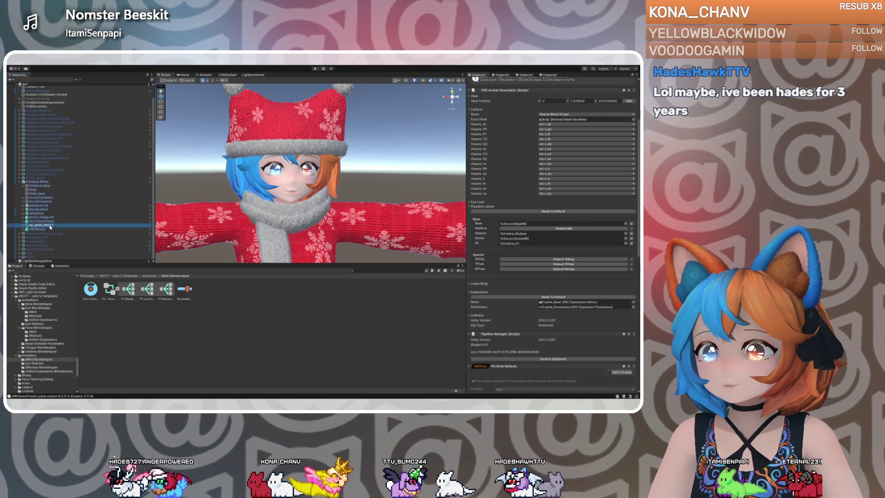
{"action": "left_click", "coordinate": [553, 175]}
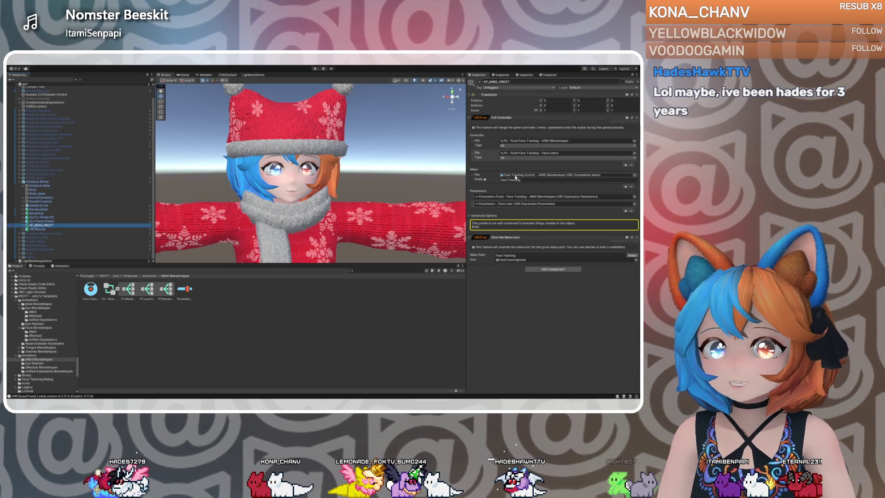
{"action": "scroll", "coordinate": [40, 324], "scroll_direction": "up", "scroll_amount": 10}
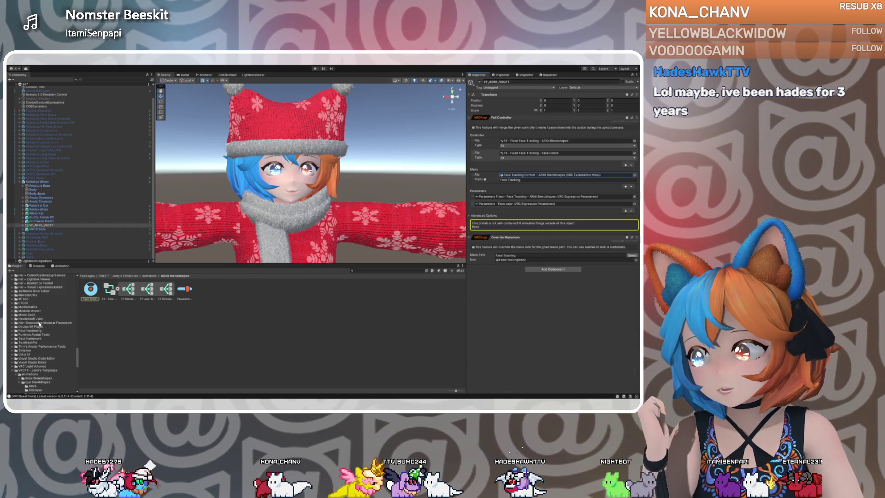
{"action": "scroll", "coordinate": [41, 324], "scroll_direction": "up", "scroll_amount": 2}
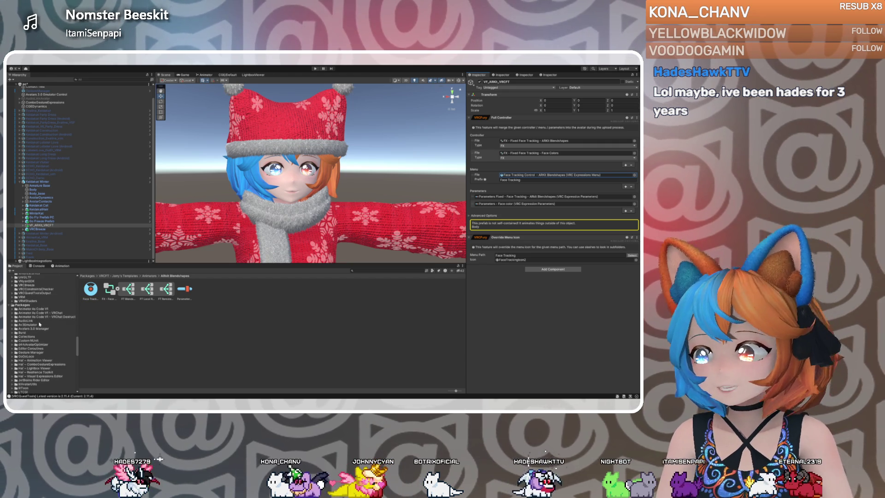
{"action": "scroll", "coordinate": [40, 324], "scroll_direction": "up", "scroll_amount": 4}
{"action": "scroll", "coordinate": [32, 325], "scroll_direction": "up", "scroll_amount": 14}
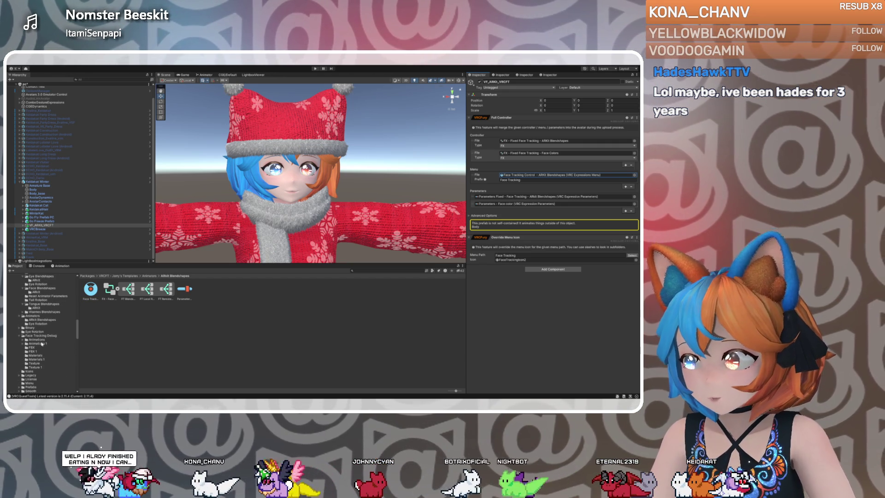
{"action": "scroll", "coordinate": [42, 344], "scroll_direction": "up", "scroll_amount": 2}
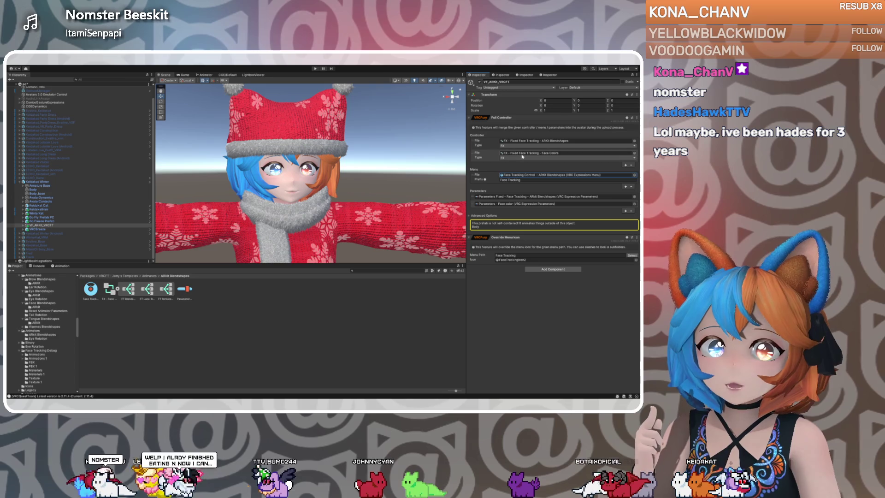
Inspect the copied Face Tracking Control expressions menu, then return to VF_ARKit_VRCFT's settings.
{"action": "left_click", "coordinate": [42, 335]}
{"action": "left_click", "coordinate": [120, 296]}
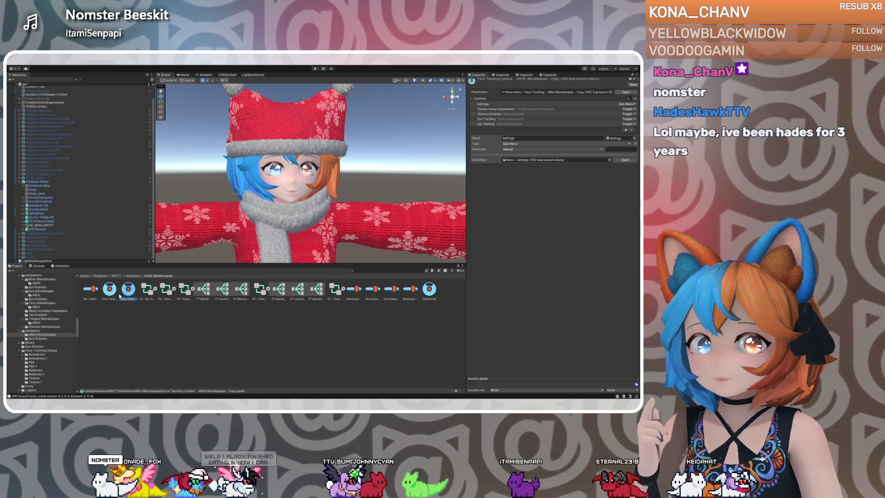
{"action": "left_click", "coordinate": [118, 296]}
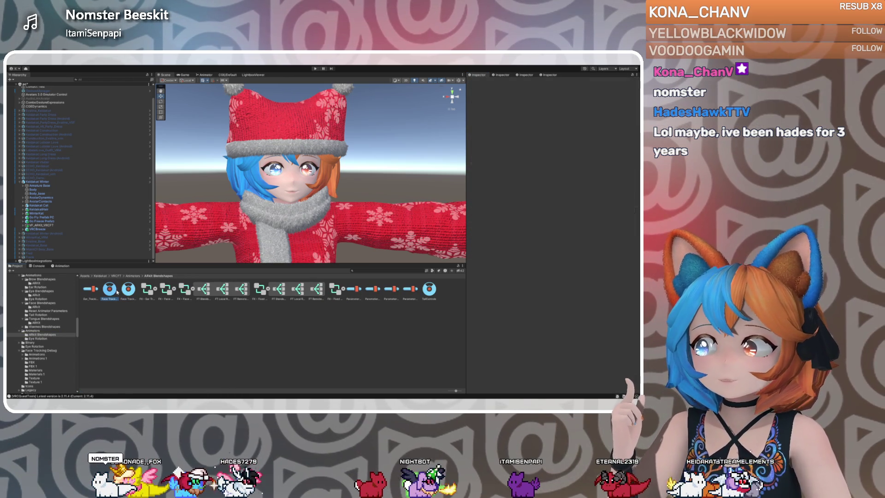
{"action": "left_click", "coordinate": [128, 291]}
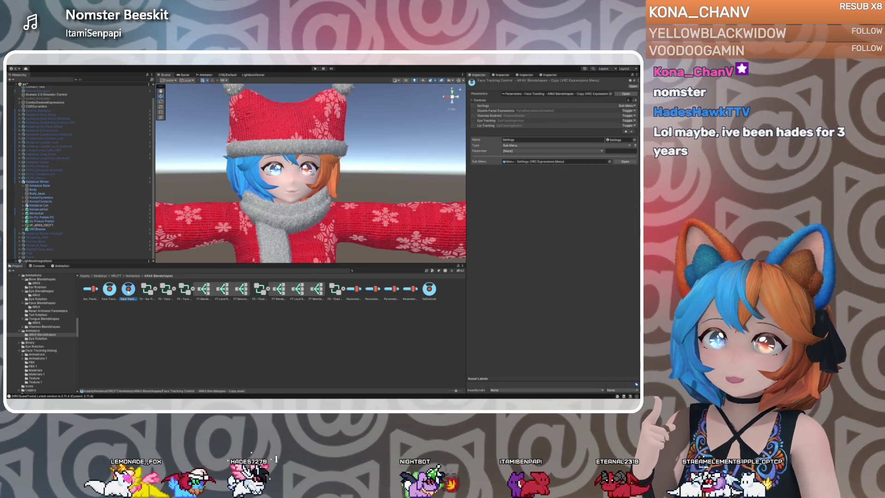
{"action": "left_click", "coordinate": [41, 225]}
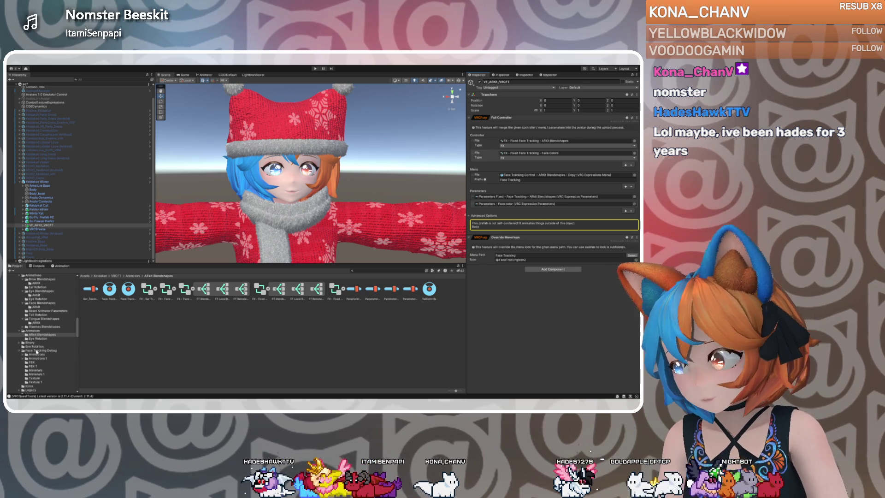
Rename the object to KK_VF_ARKit_VRCFT and drag it into the Prefabs folder as a new prefab.
{"action": "scroll", "coordinate": [37, 352], "scroll_direction": "down", "scroll_amount": 1}
{"action": "scroll", "coordinate": [35, 370], "scroll_direction": "down", "scroll_amount": 1}
{"action": "left_click", "coordinate": [31, 372]}
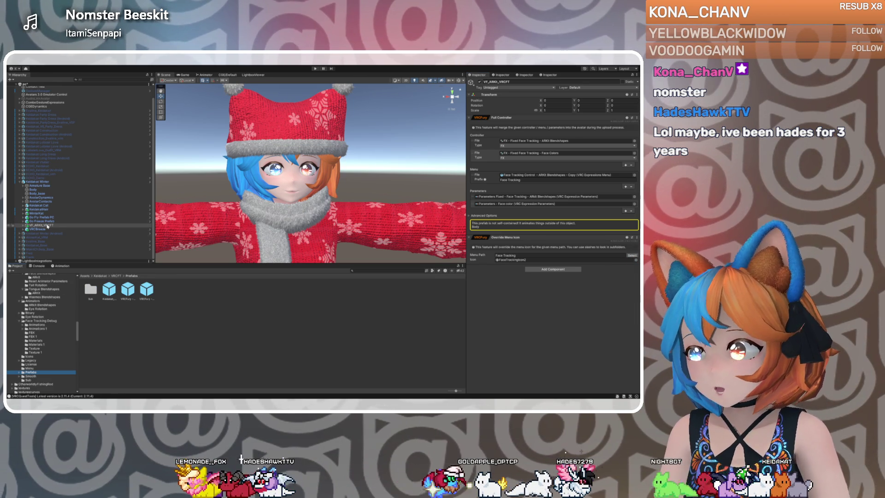
{"action": "left_click", "coordinate": [49, 226]}
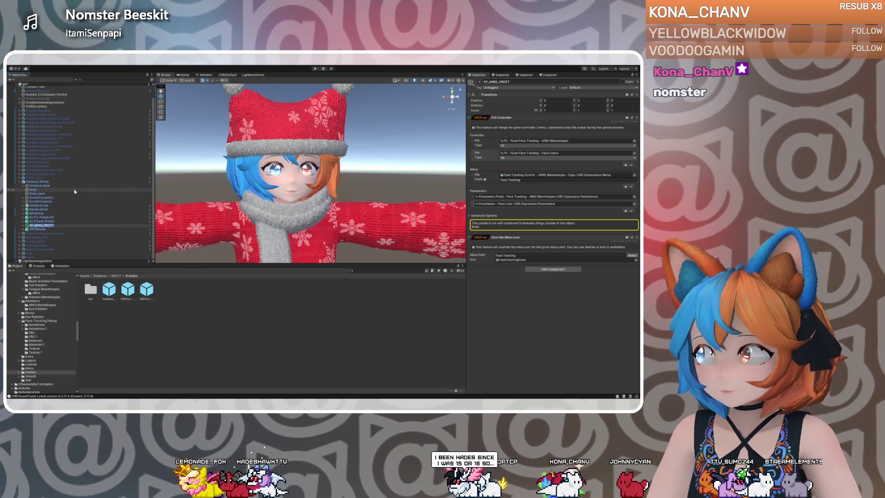
{"action": "type", "text": "KK_"}
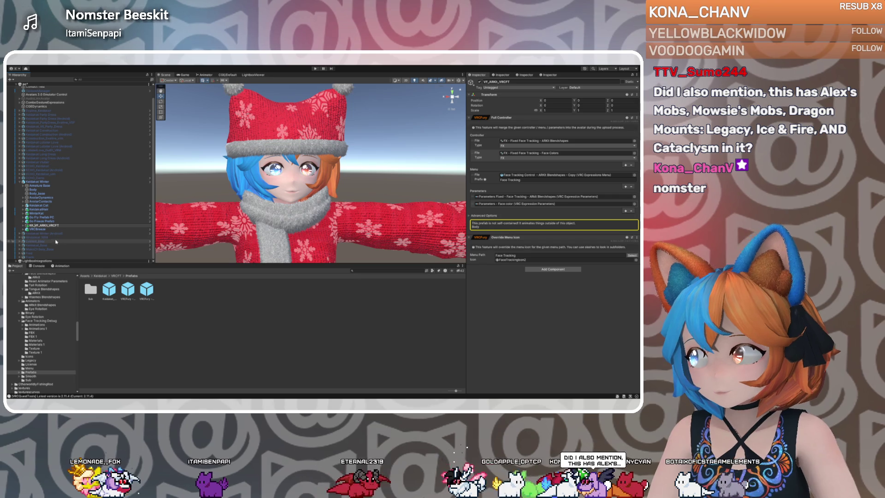
{"action": "left_click", "coordinate": [77, 217]}
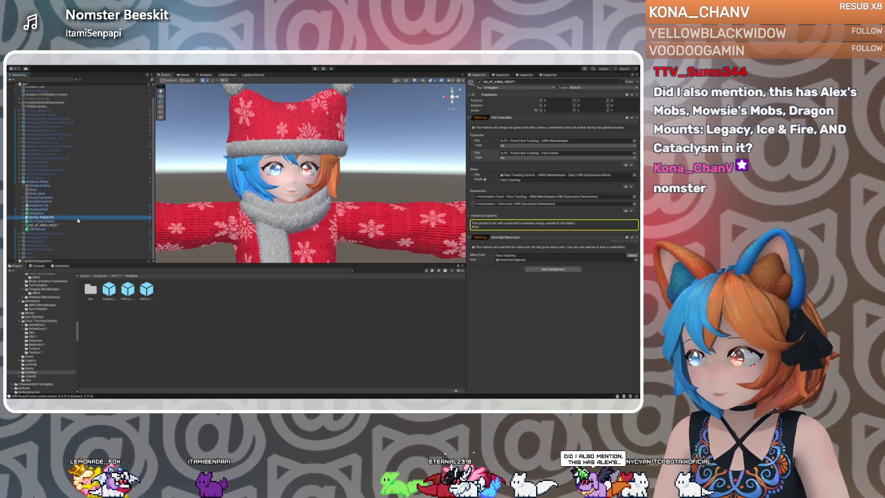
{"action": "left_click_drag", "start_coordinate": [184, 297], "coordinate": [184, 297]}
{"action": "left_click", "coordinate": [47, 225]}
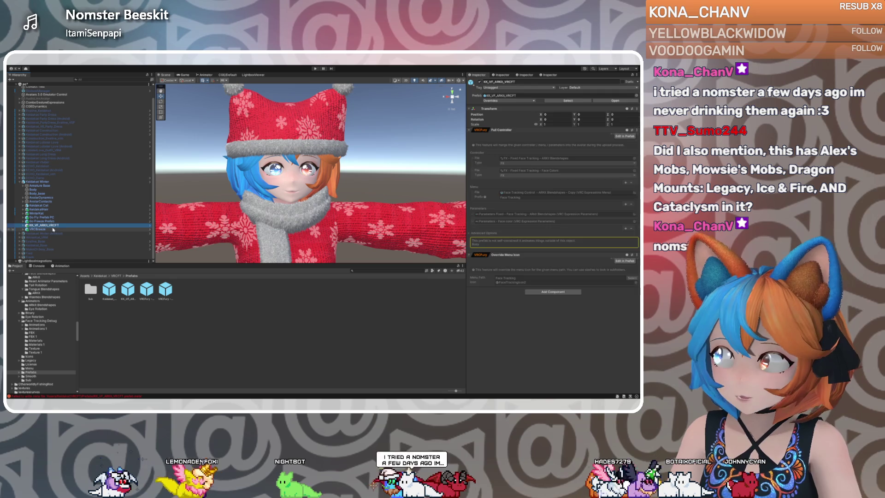
Delete KK_VF_ARKit_VRCFT and add the template package's VF_ARKit_VRCFT prefab under the avatar.
{"action": "key", "text": "Delete"}
{"action": "scroll", "coordinate": [50, 352], "scroll_direction": "down", "scroll_amount": 10}
{"action": "scroll", "coordinate": [50, 350], "scroll_direction": "down", "scroll_amount": 10}
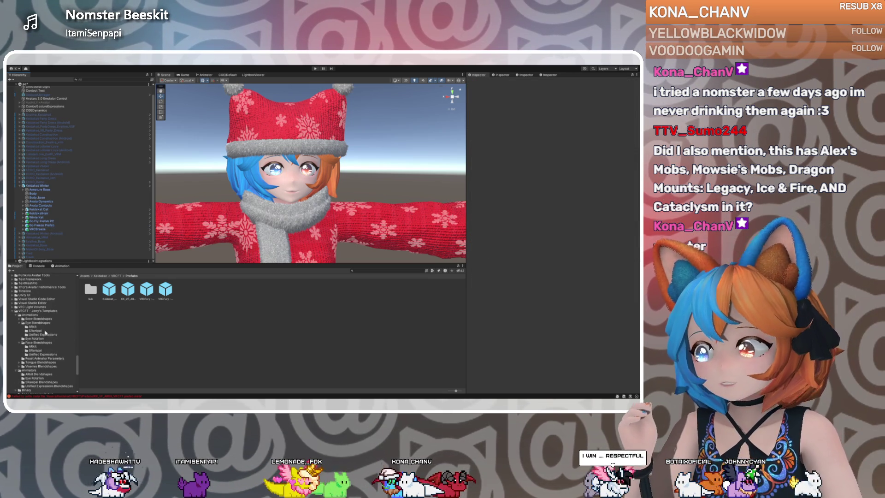
{"action": "scroll", "coordinate": [42, 324], "scroll_direction": "down", "scroll_amount": 4}
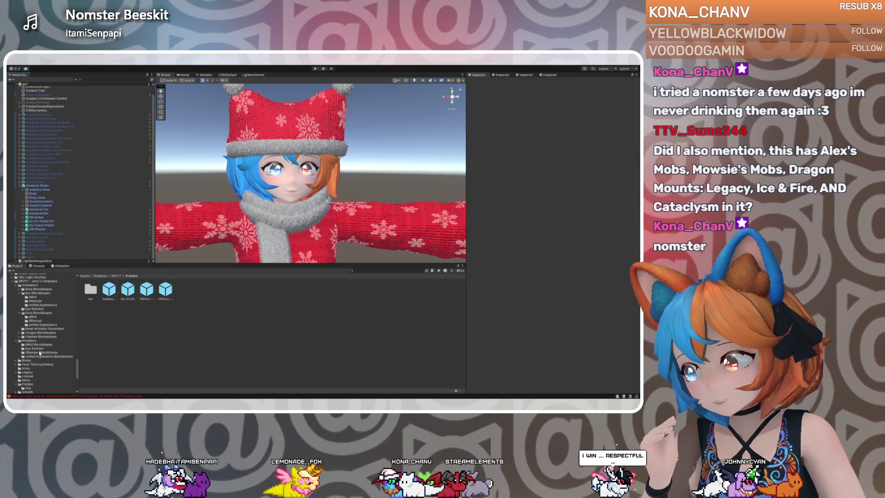
{"action": "scroll", "coordinate": [37, 356], "scroll_direction": "down", "scroll_amount": 1}
{"action": "left_click", "coordinate": [28, 370]}
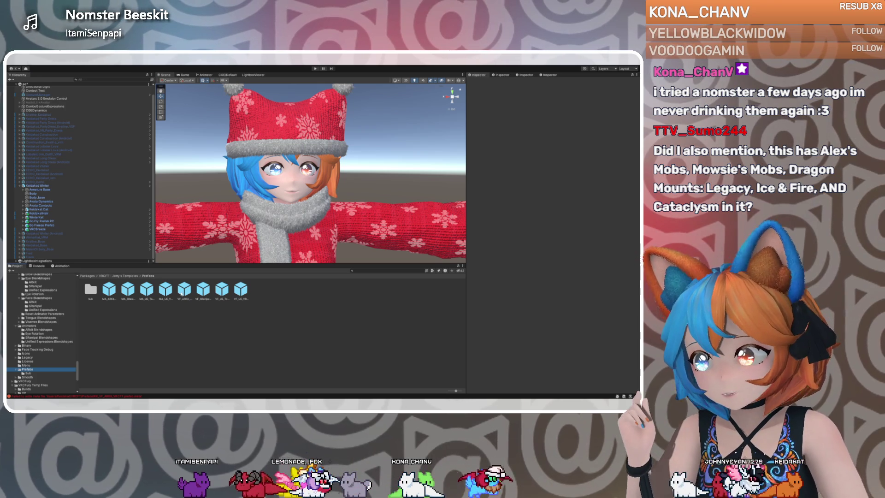
{"action": "mouse_move", "coordinate": [183, 291]}
{"action": "left_mouse_down"}
{"action": "mouse_move", "coordinate": [147, 298]}
{"action": "mouse_move", "coordinate": [48, 230]}
{"action": "left_mouse_up"}
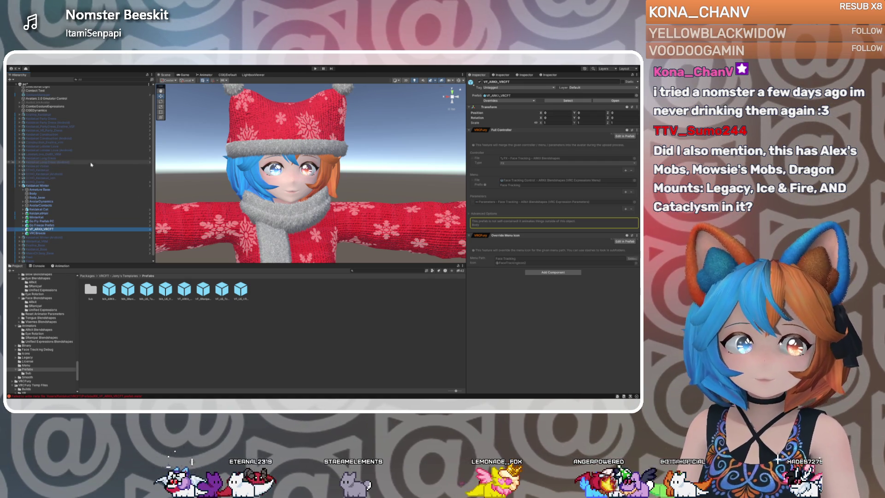
Enter play mode and enable Eye Tracking under Expressions > Face Tracking in Gesture Manager.
{"action": "left_click", "coordinate": [315, 69]}
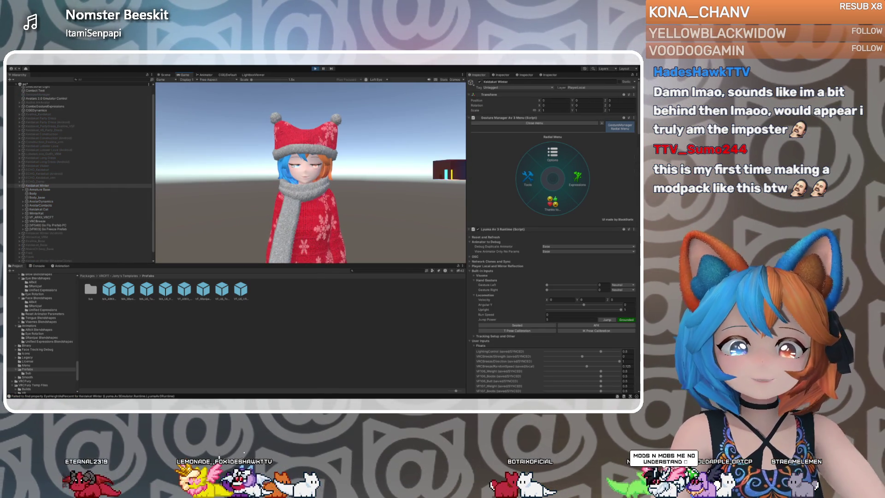
{"action": "left_click", "coordinate": [568, 171]}
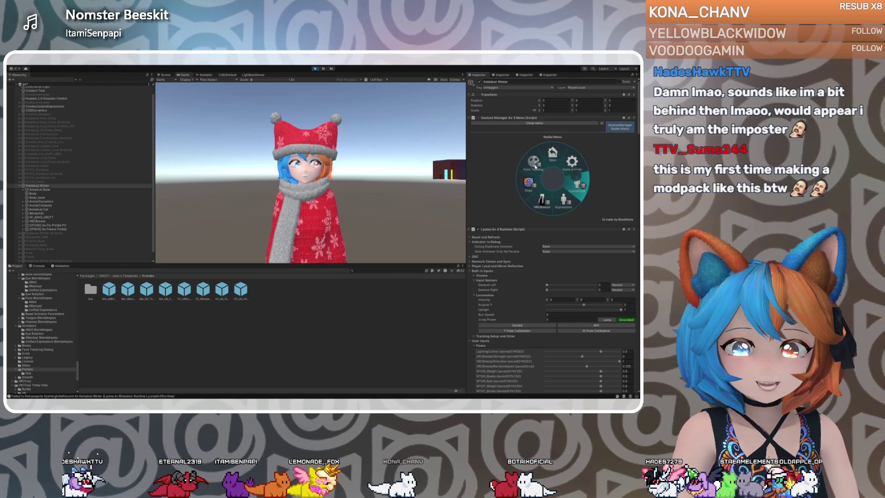
{"action": "left_click", "coordinate": [535, 167]}
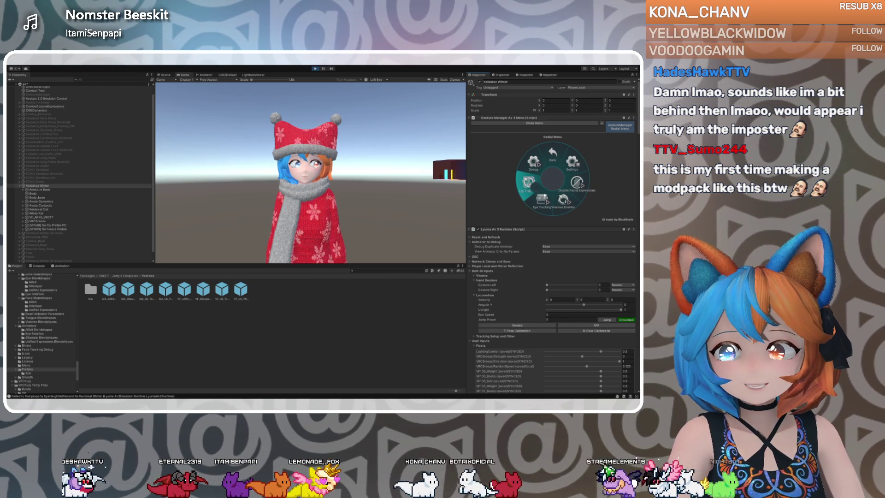
{"action": "left_click", "coordinate": [543, 201]}
{"action": "scroll", "coordinate": [514, 276], "scroll_direction": "down", "scroll_amount": 3}
{"action": "scroll", "coordinate": [515, 276], "scroll_direction": "down", "scroll_amount": 5}
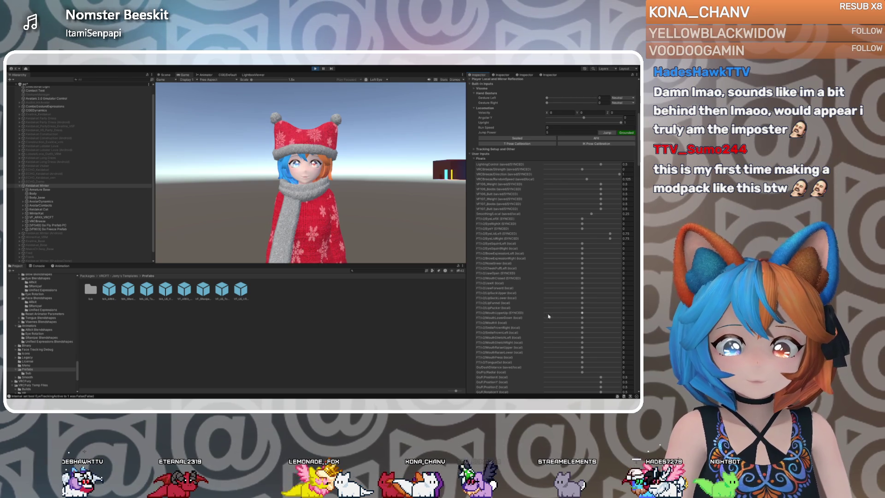
Drag the FT/v2/MouthUpperUp float slider down to about -0.433.
{"action": "left_click", "coordinate": [582, 314]}
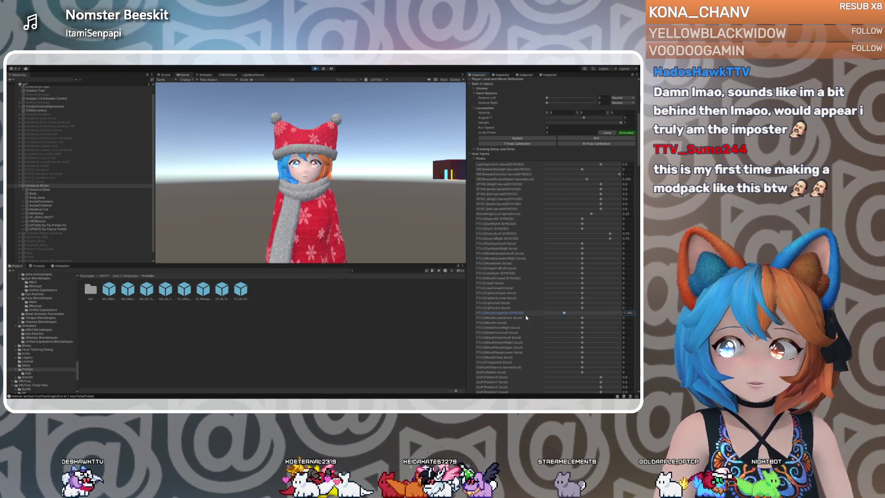
{"action": "mouse_move", "coordinate": [633, 315]}
{"action": "left_mouse_down"}
{"action": "mouse_move", "coordinate": [561, 316]}
{"action": "mouse_move", "coordinate": [610, 313]}
{"action": "mouse_move", "coordinate": [581, 314]}
{"action": "left_mouse_up"}
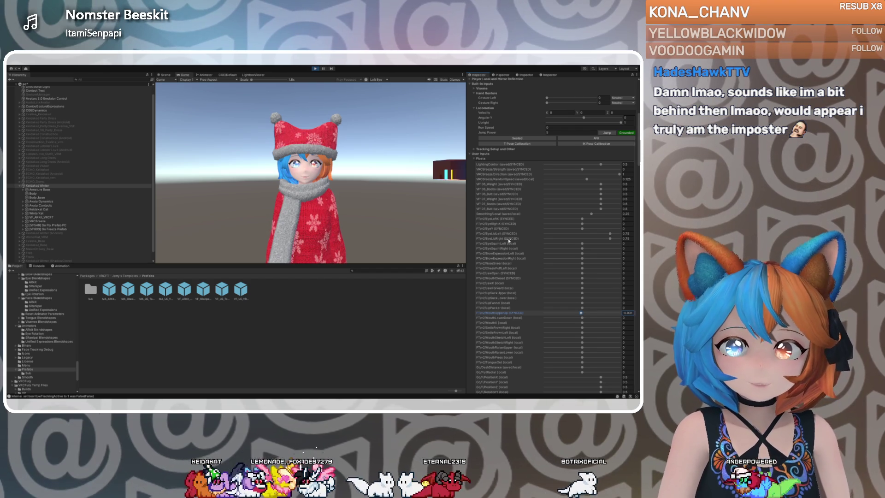
{"action": "scroll", "coordinate": [509, 243], "scroll_direction": "up", "scroll_amount": 4}
{"action": "scroll", "coordinate": [482, 129], "scroll_direction": "up", "scroll_amount": 8}
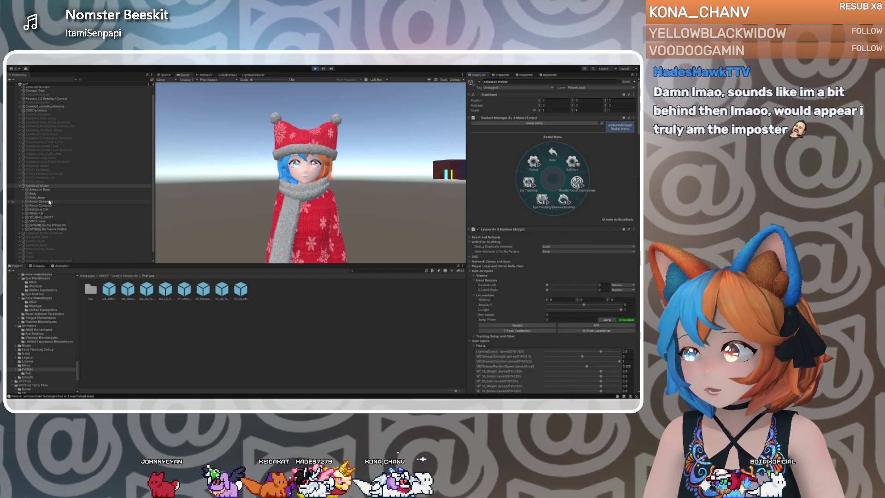
{"action": "left_click", "coordinate": [65, 185]}
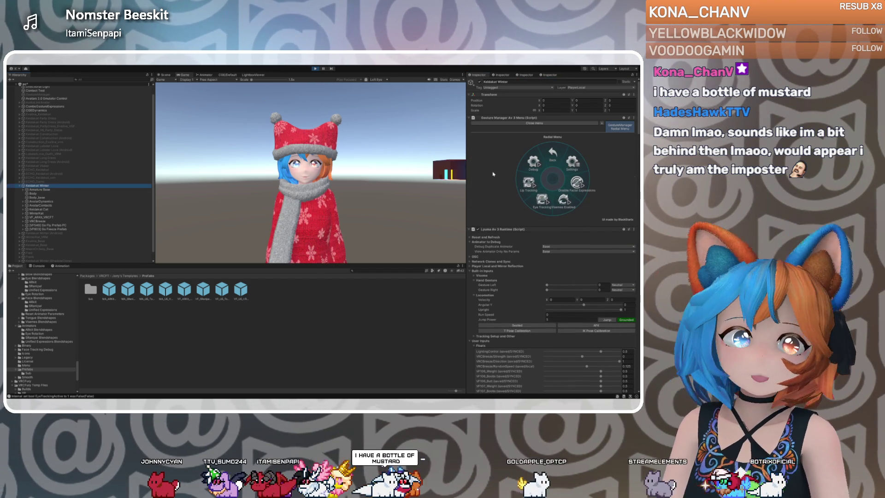
{"action": "scroll", "coordinate": [629, 145], "scroll_direction": "down", "scroll_amount": 7}
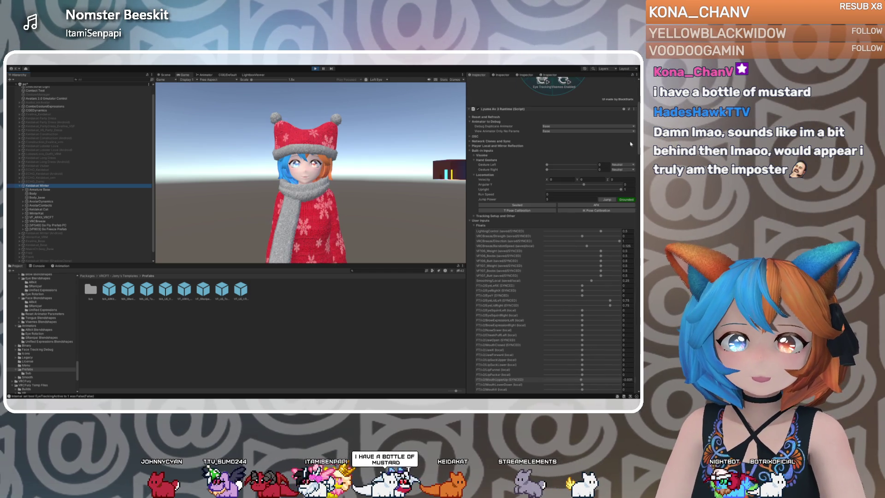
{"action": "scroll", "coordinate": [632, 207], "scroll_direction": "down", "scroll_amount": 15}
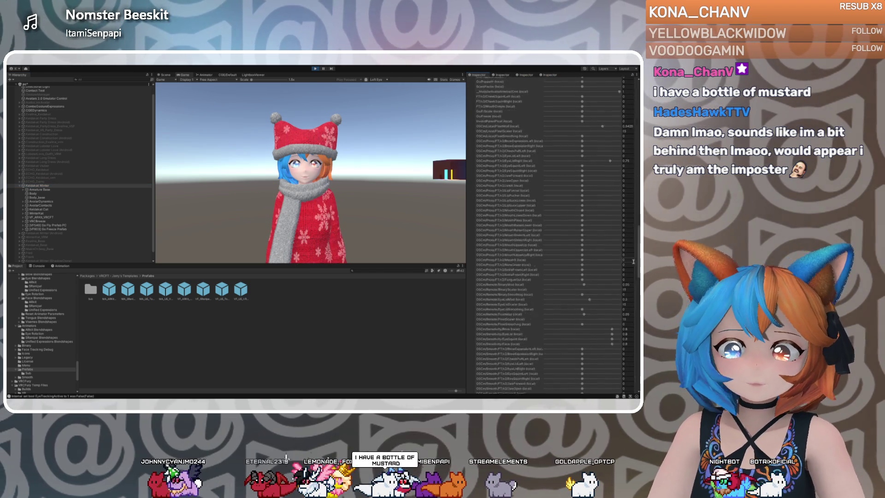
{"action": "scroll", "coordinate": [633, 261], "scroll_direction": "down", "scroll_amount": 10}
{"action": "scroll", "coordinate": [630, 343], "scroll_direction": "down", "scroll_amount": 3}
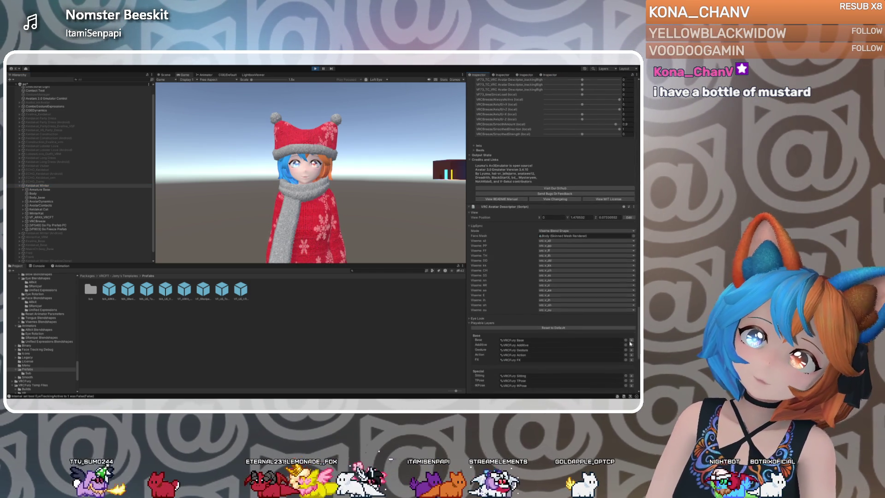
{"action": "scroll", "coordinate": [630, 343], "scroll_direction": "down", "scroll_amount": 4}
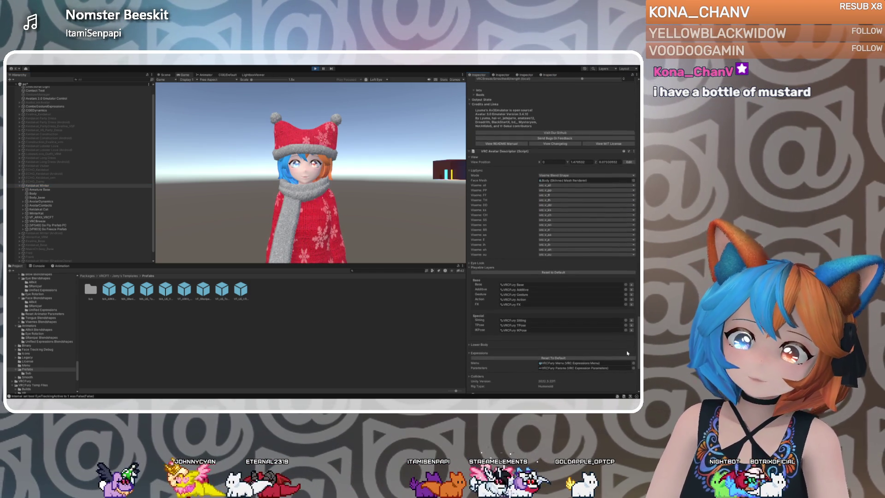
{"action": "scroll", "coordinate": [628, 354], "scroll_direction": "down", "scroll_amount": 1}
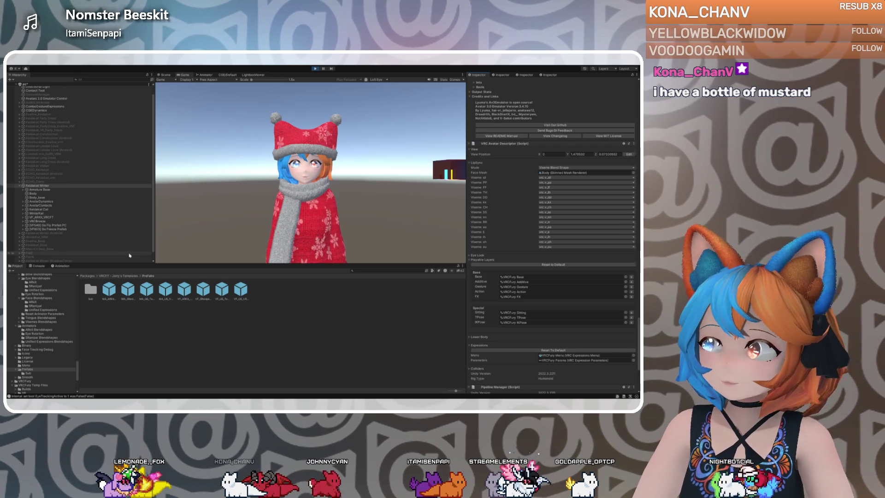
{"action": "left_click", "coordinate": [31, 194]}
Check the Body mesh's mouthUpperUpLeft and mouthUpperUpRight blendshape values, then select VF_ARKit_VRCFT.
{"action": "scroll", "coordinate": [549, 211], "scroll_direction": "up", "scroll_amount": 6}
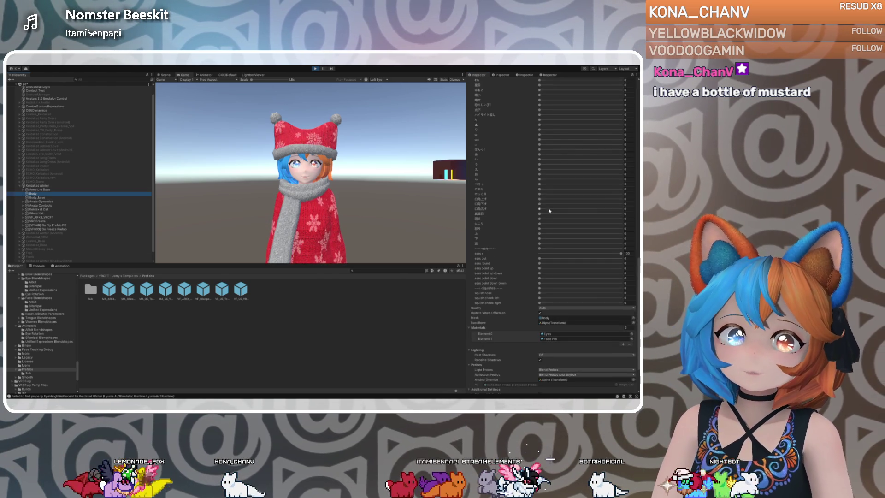
{"action": "scroll", "coordinate": [504, 218], "scroll_direction": "up", "scroll_amount": 20}
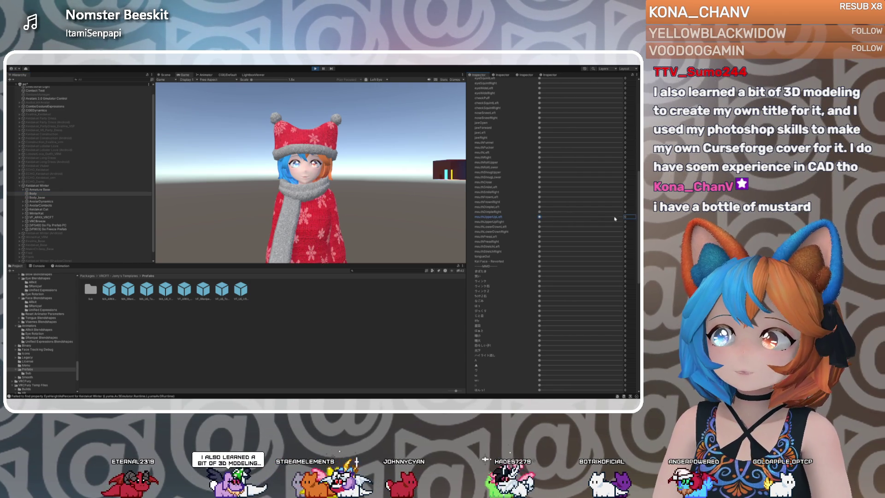
{"action": "key", "text": "Tab"}
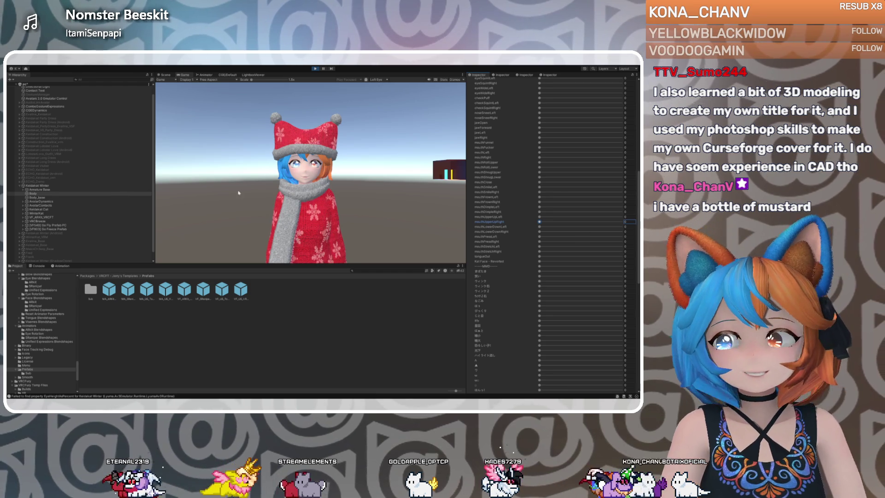
{"action": "left_click", "coordinate": [11, 217]}
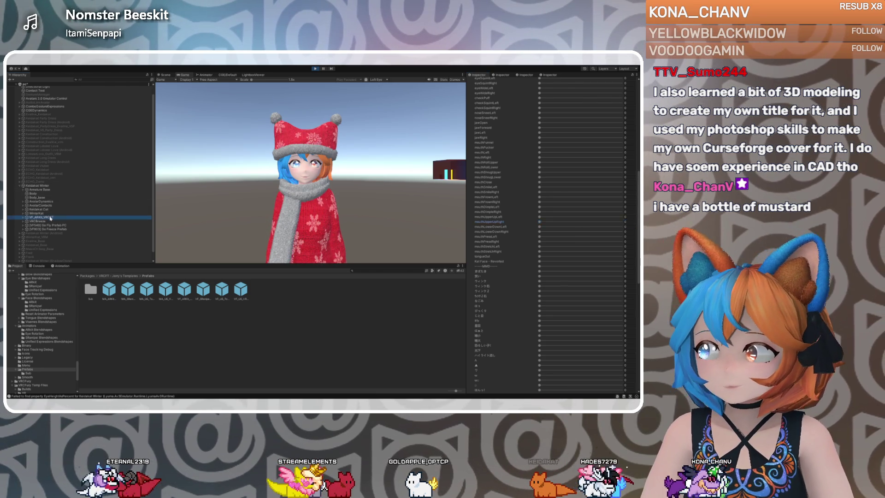
Select the winter avatar's root object to show its Gesture Manager and Av3 Emulator components.
{"action": "left_click", "coordinate": [53, 222]}
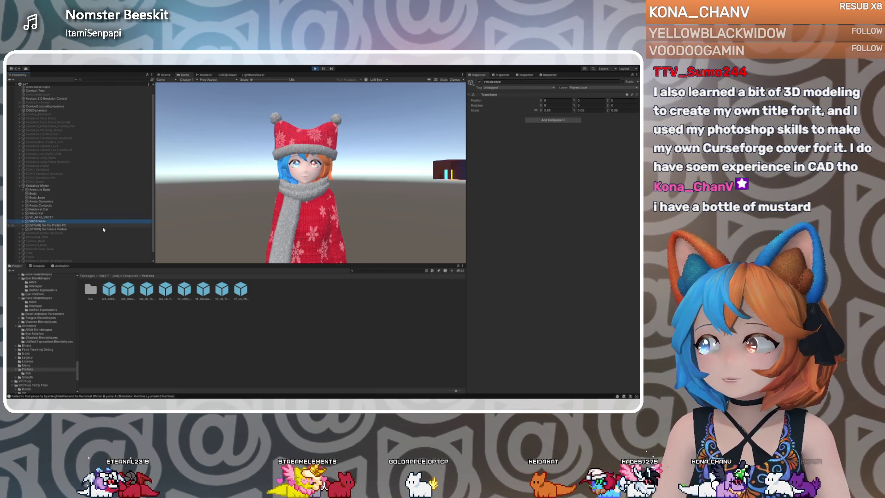
{"action": "left_click", "coordinate": [64, 226]}
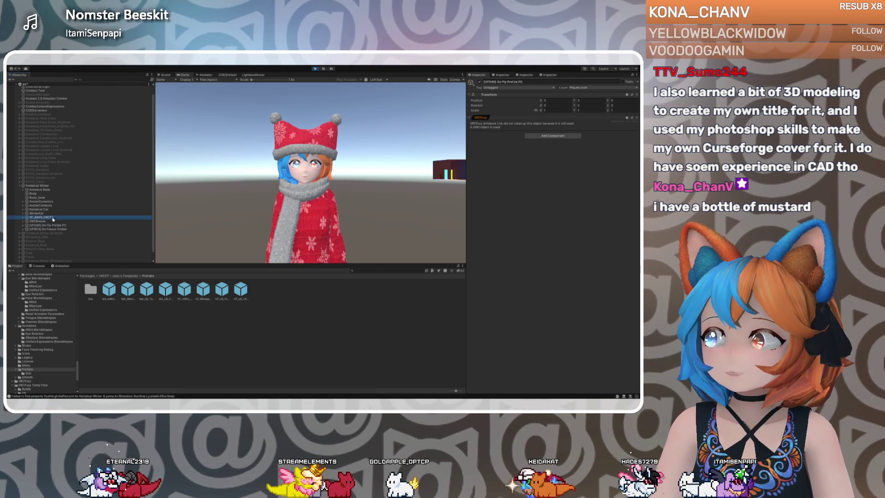
{"action": "left_click", "coordinate": [46, 217]}
{"action": "left_click", "coordinate": [42, 186]}
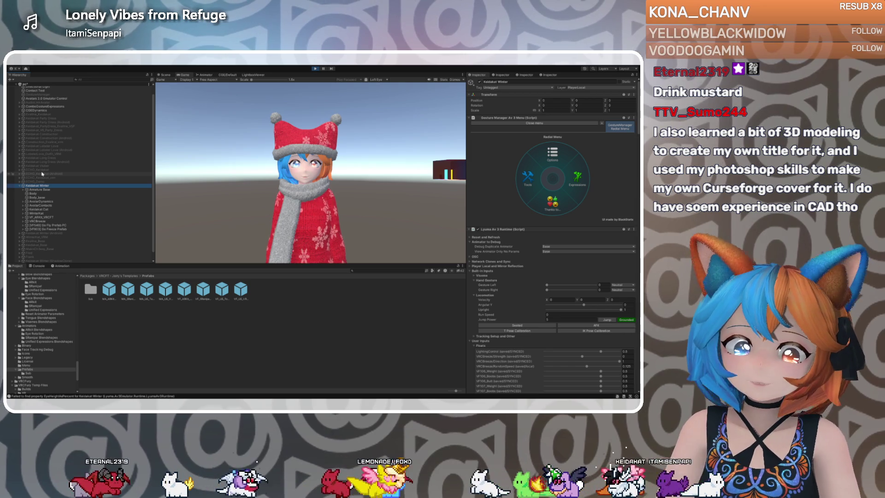
Press Jump in the Av3 Emulator's Locomotion section to make the avatar jump.
{"action": "scroll", "coordinate": [521, 277], "scroll_direction": "down", "scroll_amount": 5}
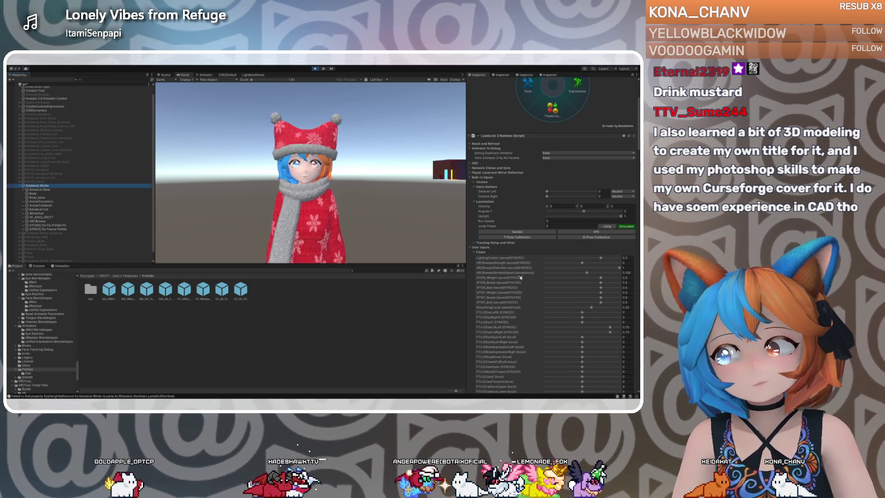
{"action": "left_click", "coordinate": [607, 227]}
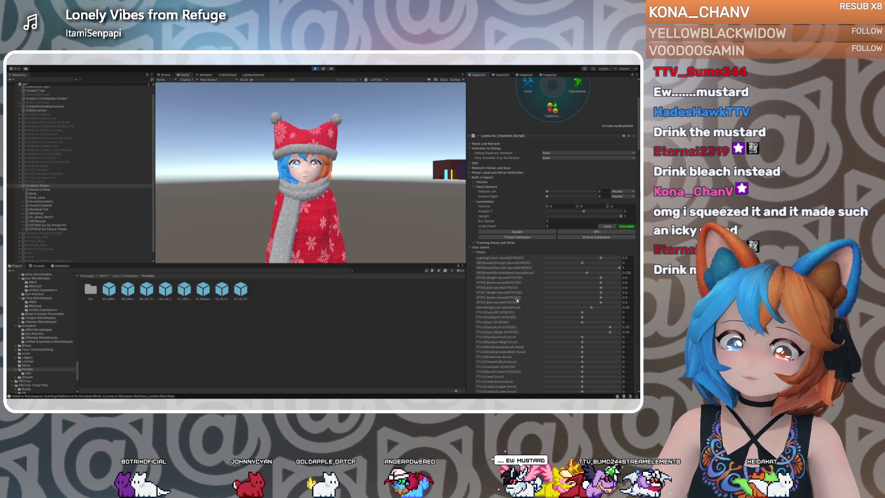
Find MouthUpperUp among the Av3 Emulator float parameters and drag its slider to about -0.027.
{"action": "scroll", "coordinate": [516, 300], "scroll_direction": "down", "scroll_amount": 3}
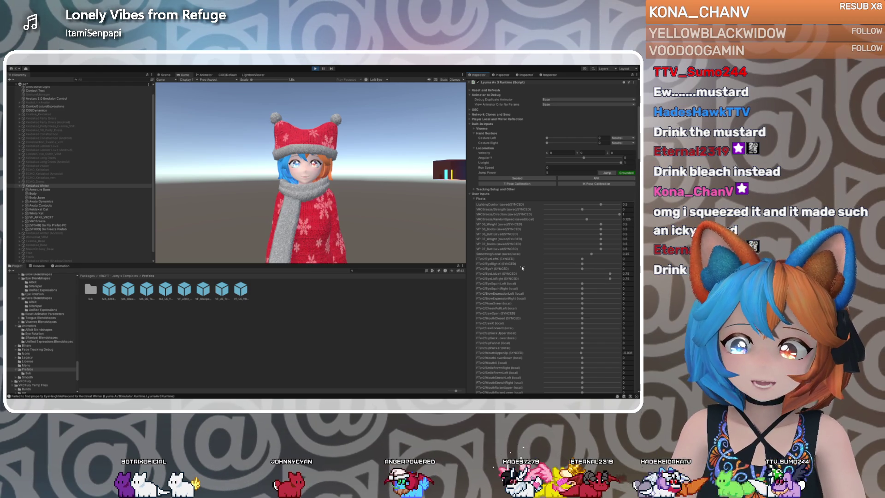
{"action": "scroll", "coordinate": [522, 268], "scroll_direction": "down", "scroll_amount": 15}
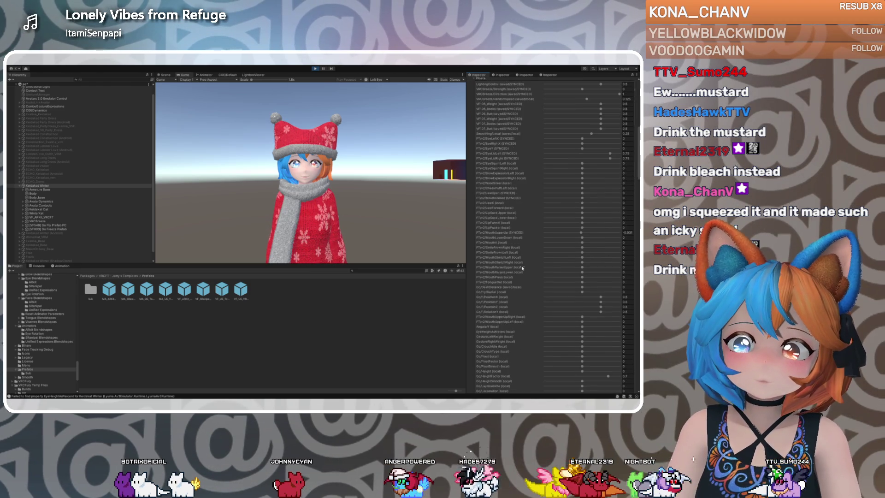
{"action": "scroll", "coordinate": [522, 268], "scroll_direction": "down", "scroll_amount": 10}
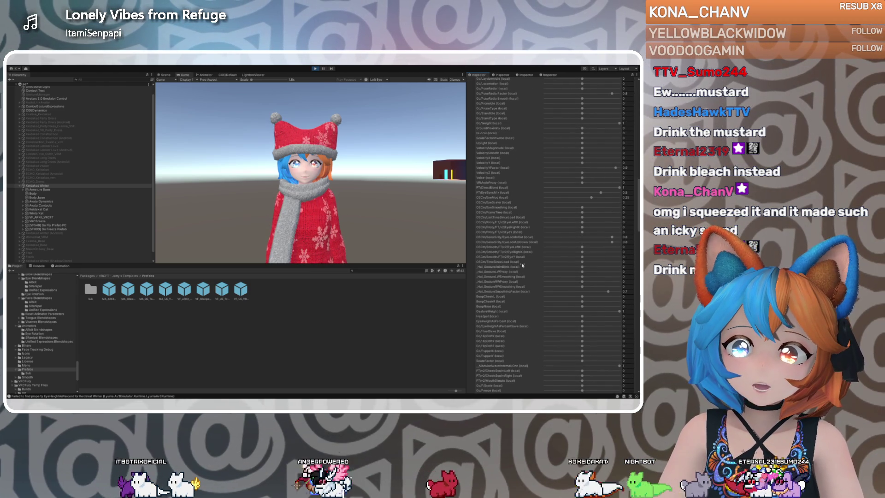
{"action": "scroll", "coordinate": [523, 265], "scroll_direction": "down", "scroll_amount": 1}
{"action": "scroll", "coordinate": [523, 265], "scroll_direction": "down", "scroll_amount": 6}
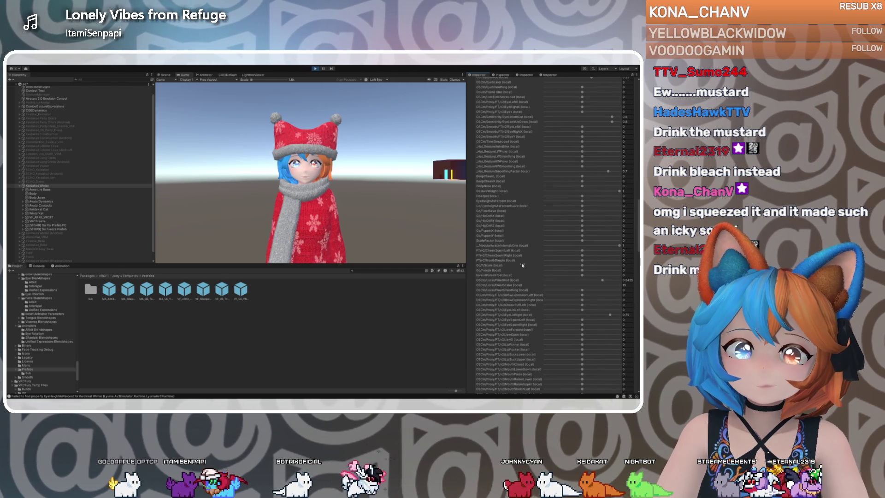
{"action": "scroll", "coordinate": [522, 265], "scroll_direction": "down", "scroll_amount": 5}
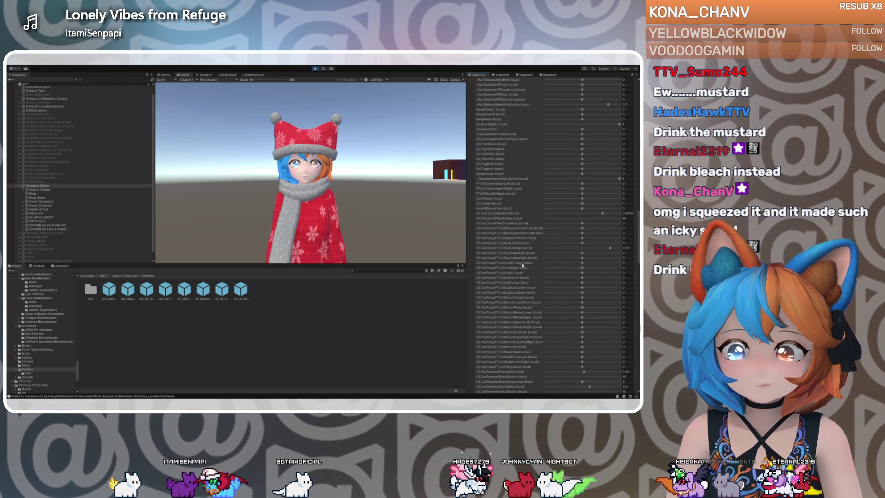
{"action": "scroll", "coordinate": [523, 265], "scroll_direction": "down", "scroll_amount": 1}
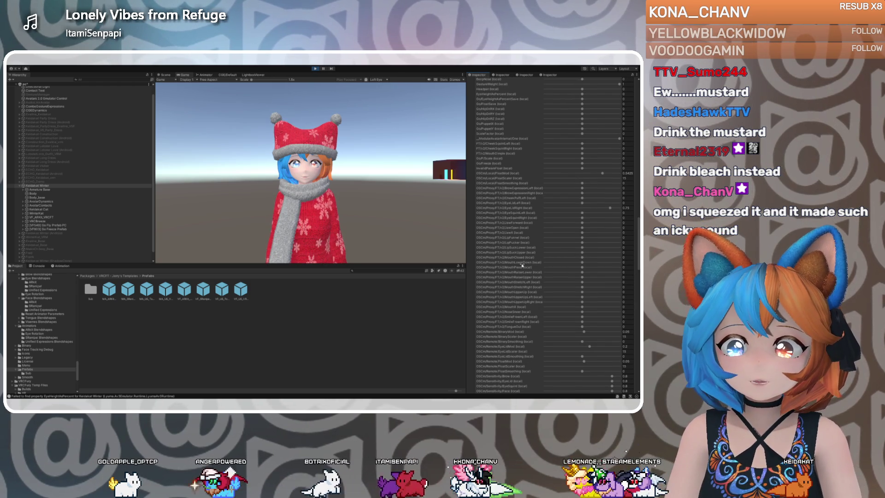
{"action": "scroll", "coordinate": [522, 265], "scroll_direction": "down", "scroll_amount": 1}
{"action": "left_click", "coordinate": [582, 280]}
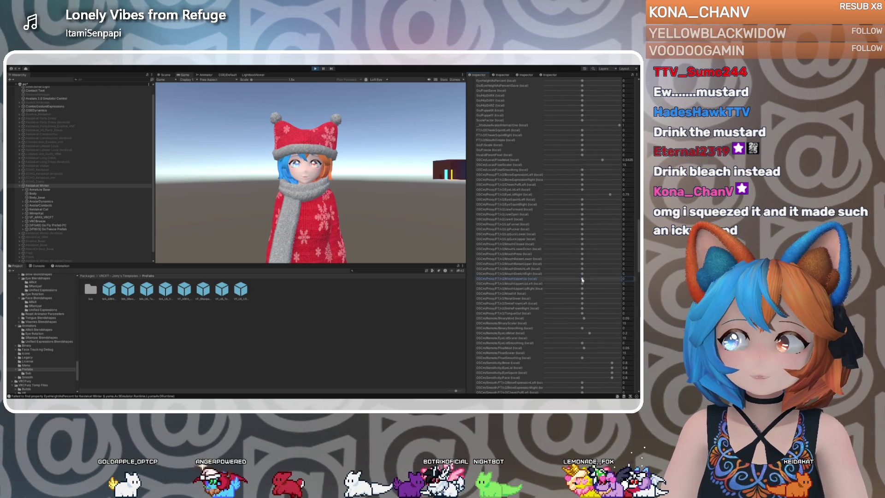
{"action": "left_click_drag", "start_coordinate": [620, 279], "coordinate": [581, 280]}
Review the remaining face-tracking float parameters further down the Av3 Emulator list.
{"action": "scroll", "coordinate": [507, 271], "scroll_direction": "down", "scroll_amount": 1}
{"action": "scroll", "coordinate": [507, 272], "scroll_direction": "down", "scroll_amount": 4}
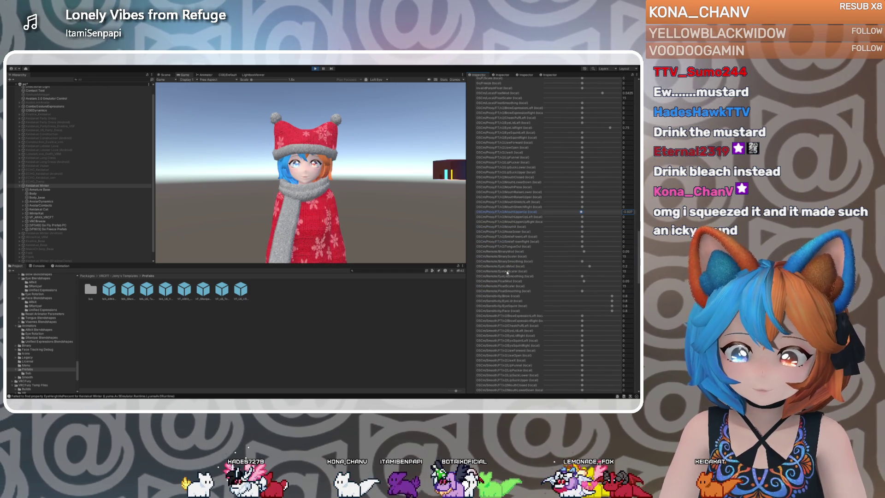
{"action": "scroll", "coordinate": [507, 272], "scroll_direction": "down", "scroll_amount": 2}
{"action": "scroll", "coordinate": [507, 272], "scroll_direction": "down", "scroll_amount": 1}
{"action": "scroll", "coordinate": [507, 271], "scroll_direction": "down", "scroll_amount": 2}
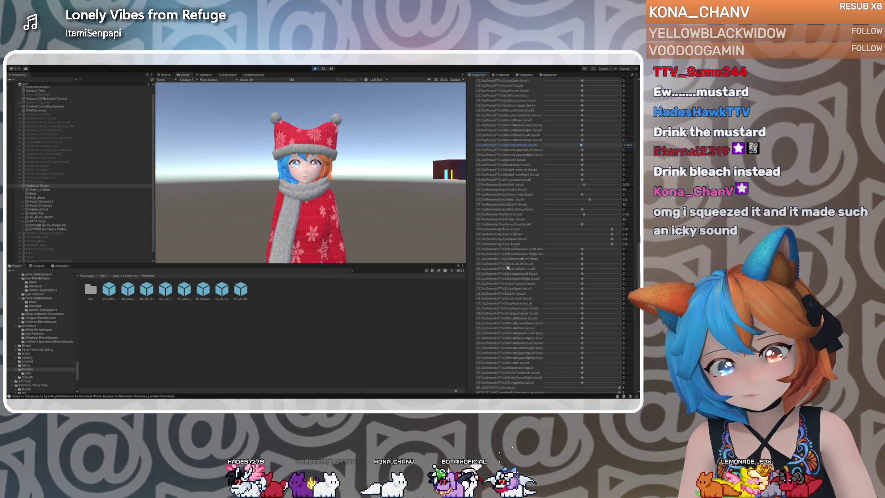
{"action": "scroll", "coordinate": [509, 249], "scroll_direction": "down", "scroll_amount": 4}
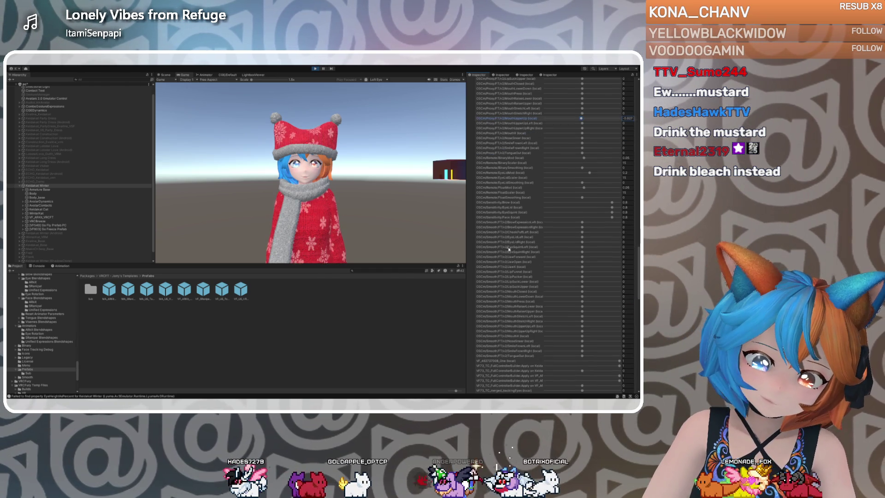
{"action": "scroll", "coordinate": [509, 249], "scroll_direction": "down", "scroll_amount": 1}
{"action": "scroll", "coordinate": [509, 248], "scroll_direction": "down", "scroll_amount": 5}
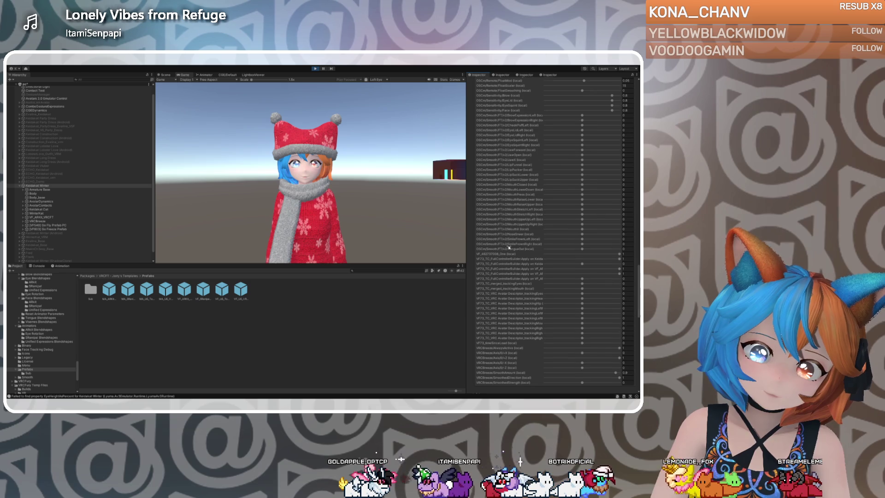
{"action": "scroll", "coordinate": [509, 248], "scroll_direction": "down", "scroll_amount": 1}
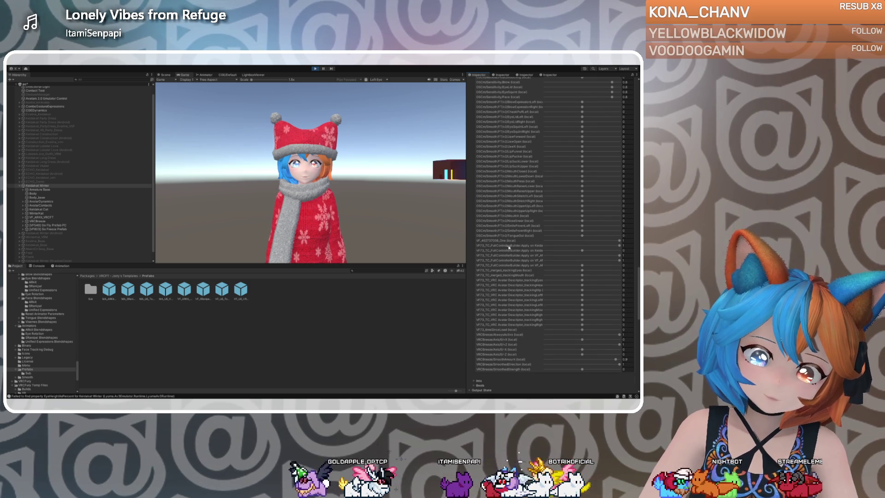
{"action": "scroll", "coordinate": [509, 247], "scroll_direction": "up", "scroll_amount": 14}
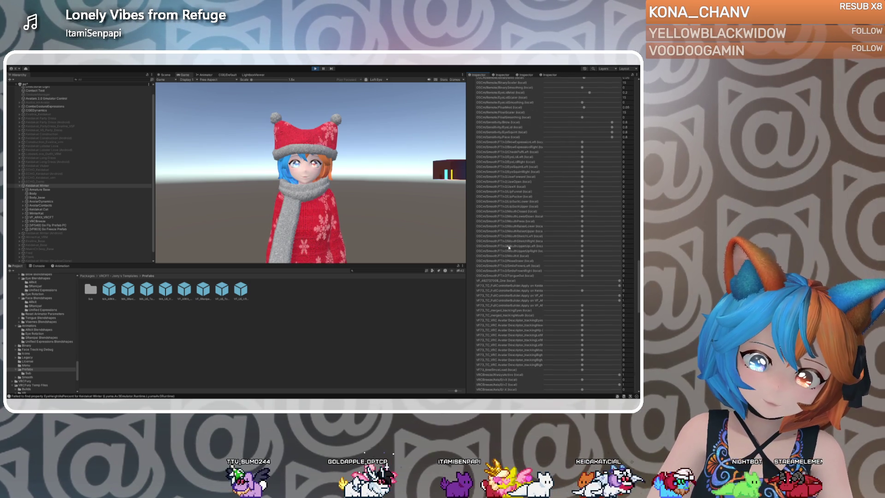
{"action": "scroll", "coordinate": [509, 240], "scroll_direction": "up", "scroll_amount": 18}
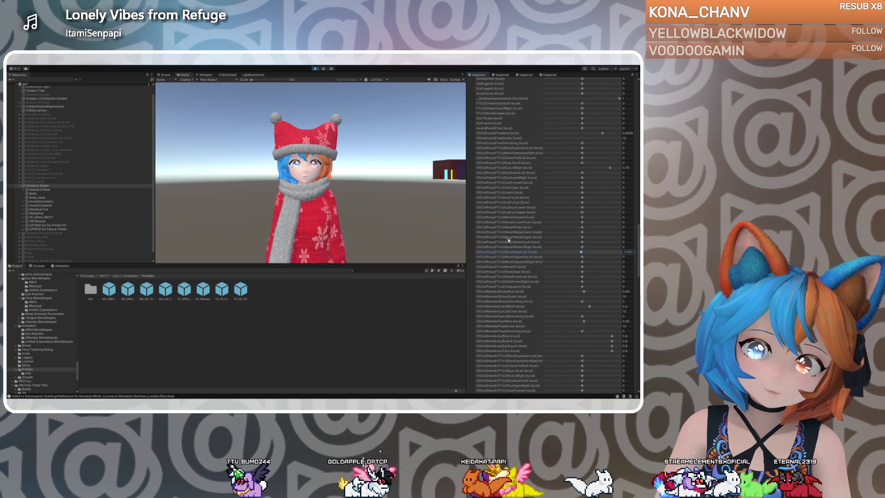
{"action": "scroll", "coordinate": [509, 239], "scroll_direction": "up", "scroll_amount": 4}
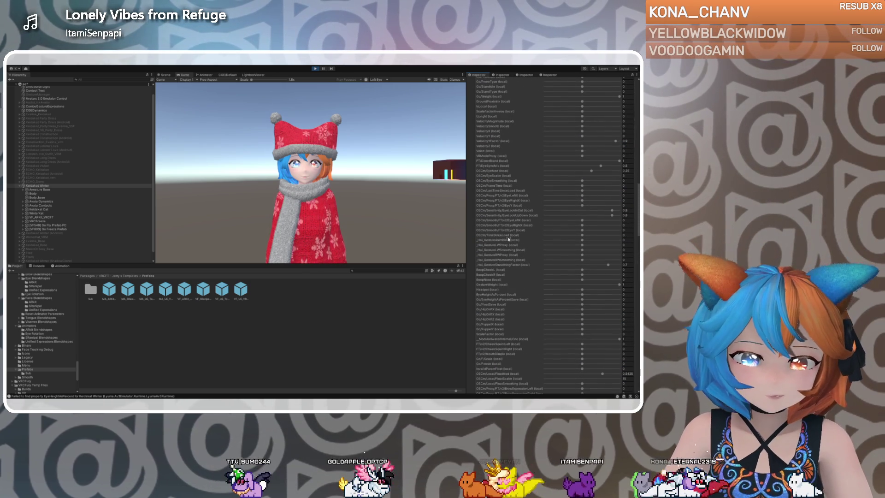
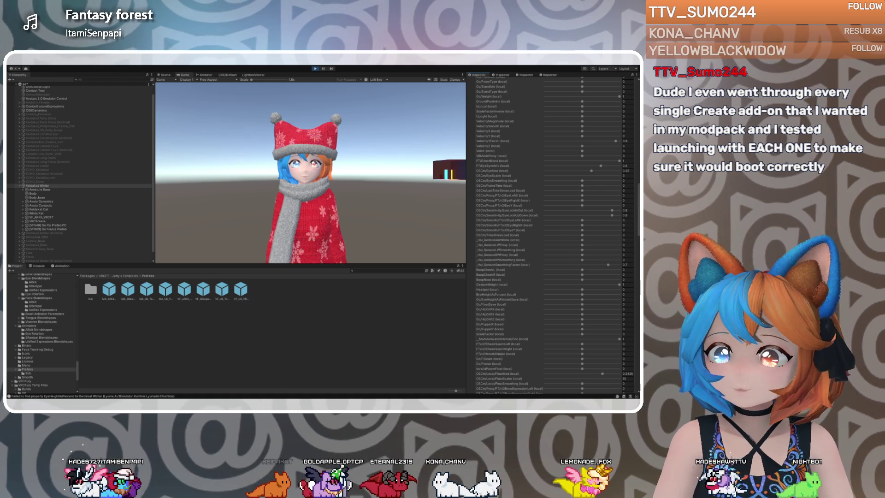
Select the Keidakat Winter avatar to show its Av3 Emulator runtime and Gesture Manager radial menu.
{"action": "left_click", "coordinate": [252, 269]}
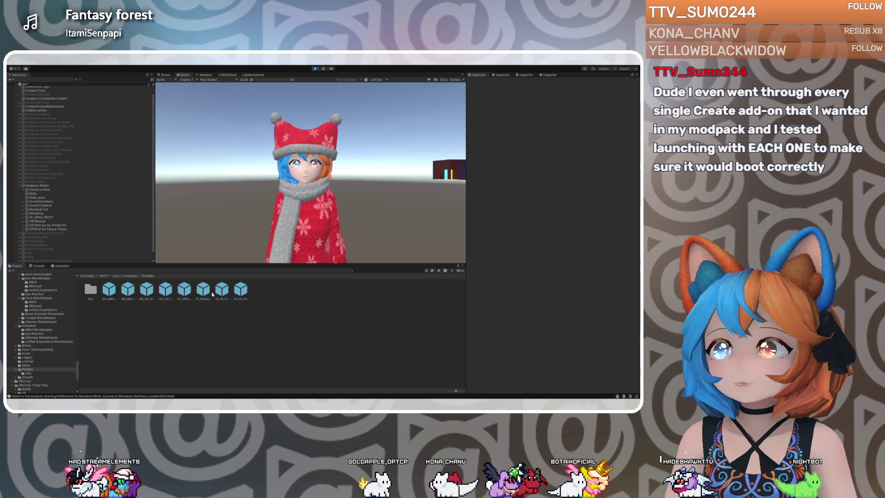
{"action": "left_click", "coordinate": [43, 185]}
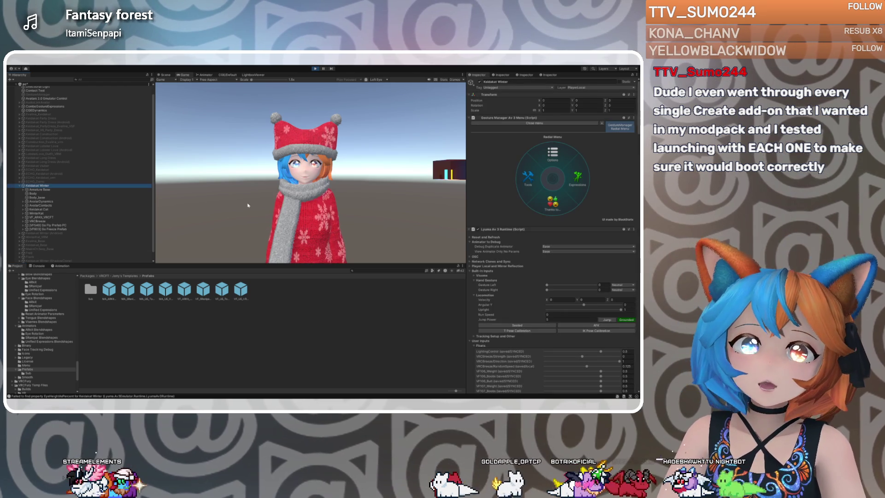